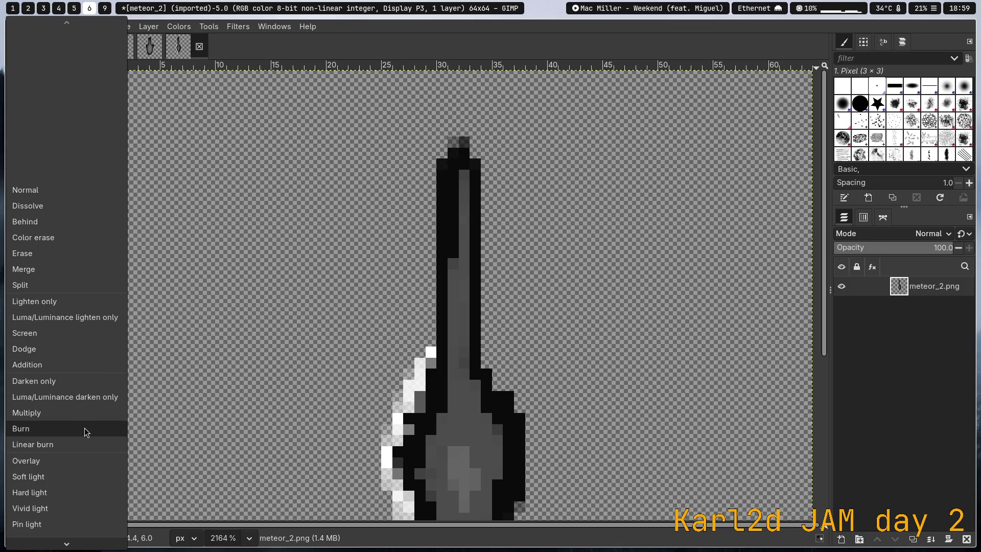
Change the paintbrush blend mode from Behind to Merge
{"action": "left_click", "coordinate": [58, 229]}
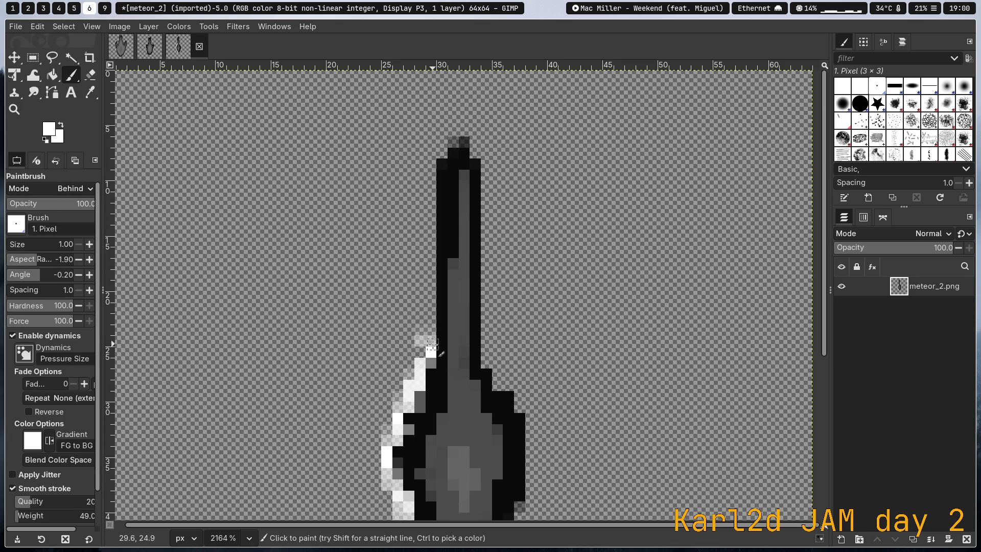
{"action": "left_click", "coordinate": [81, 190]}
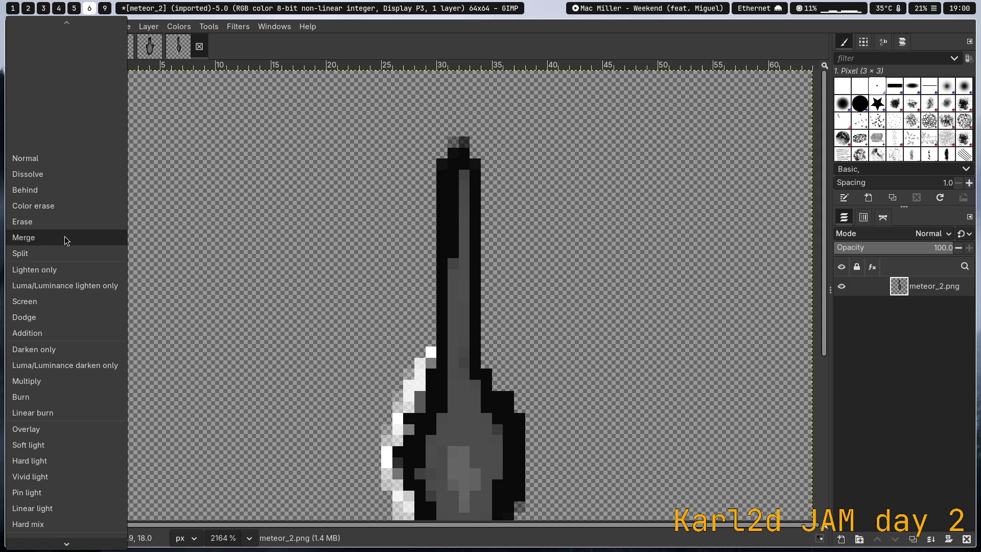
{"action": "left_click", "coordinate": [64, 236]}
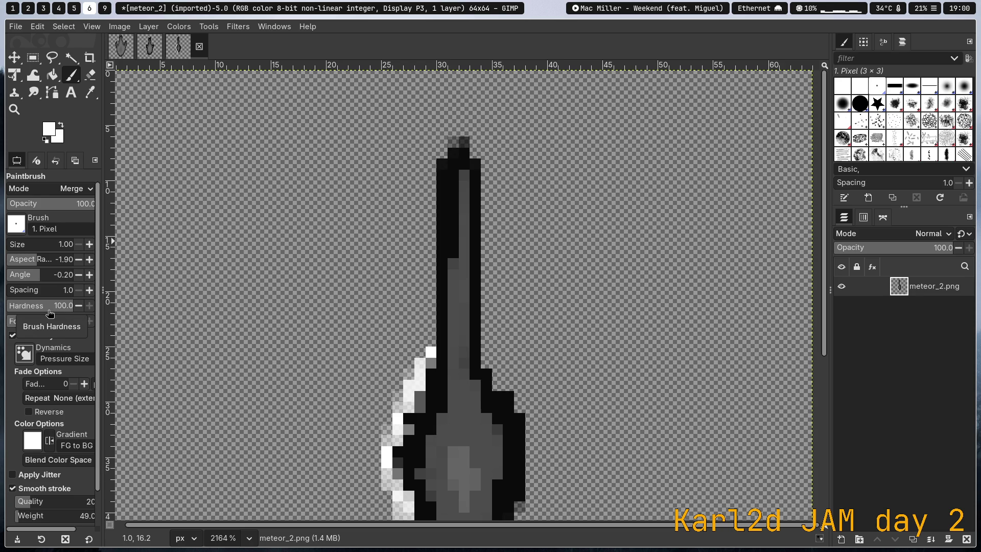
Set brush hardness and force to 100 and undo the stray white pixel
{"action": "left_click_drag", "start_coordinate": [49, 313], "coordinate": [3, 307]}
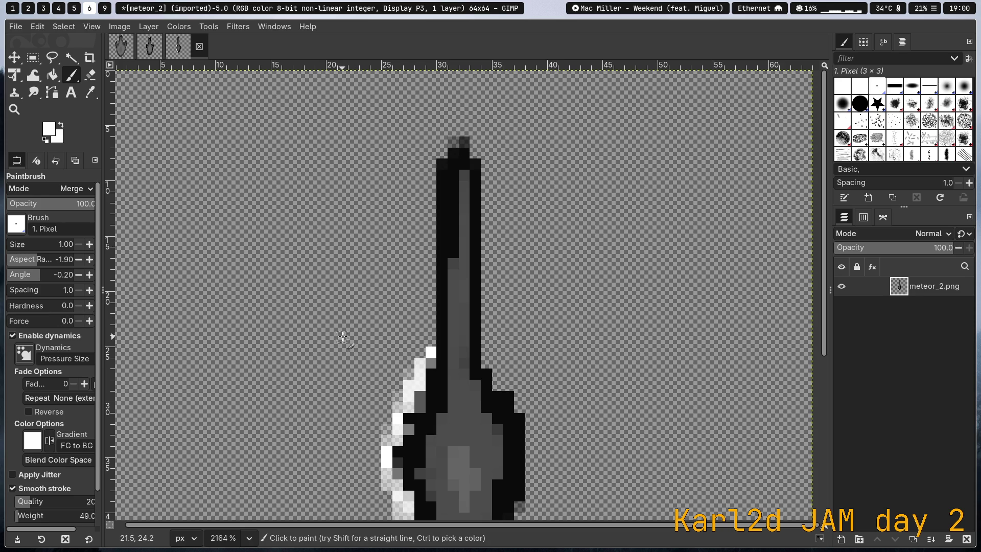
{"action": "left_click_drag", "start_coordinate": [46, 306], "coordinate": [211, 315]}
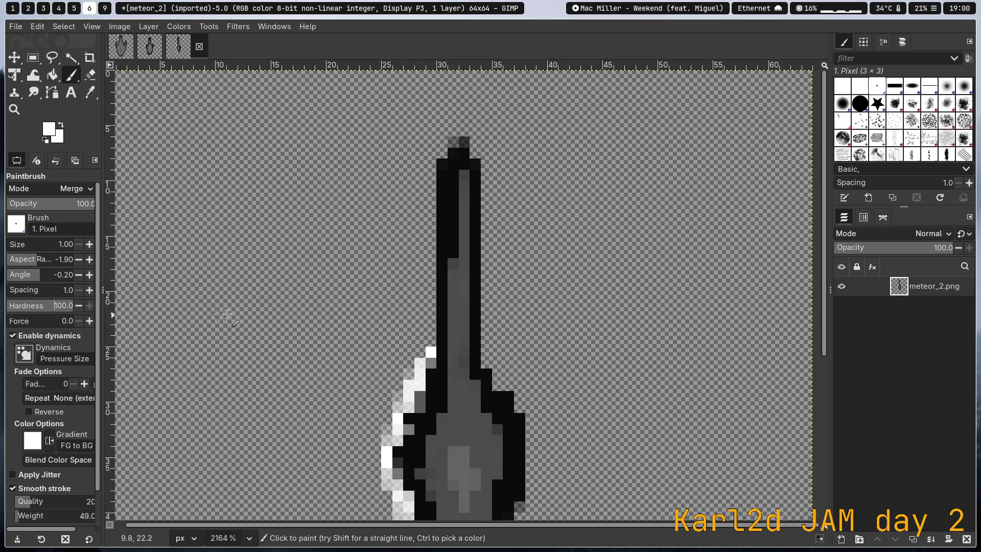
{"action": "mouse_move", "coordinate": [56, 306]}
{"action": "left_mouse_down"}
{"action": "mouse_move", "coordinate": [2, 306]}
{"action": "mouse_move", "coordinate": [97, 321]}
{"action": "left_mouse_up"}
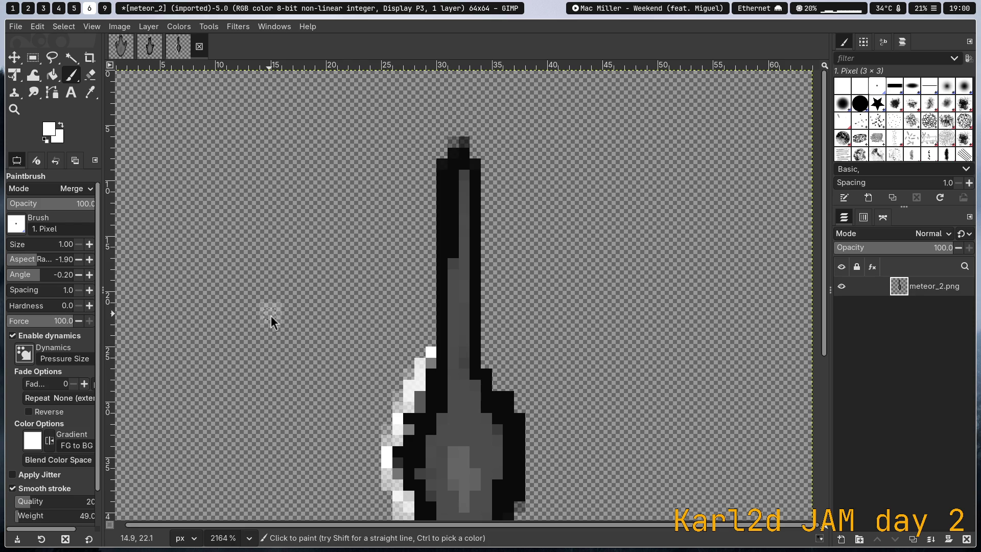
{"action": "key", "text": "ctrl"}
{"action": "key", "text": "ctrl+z"}
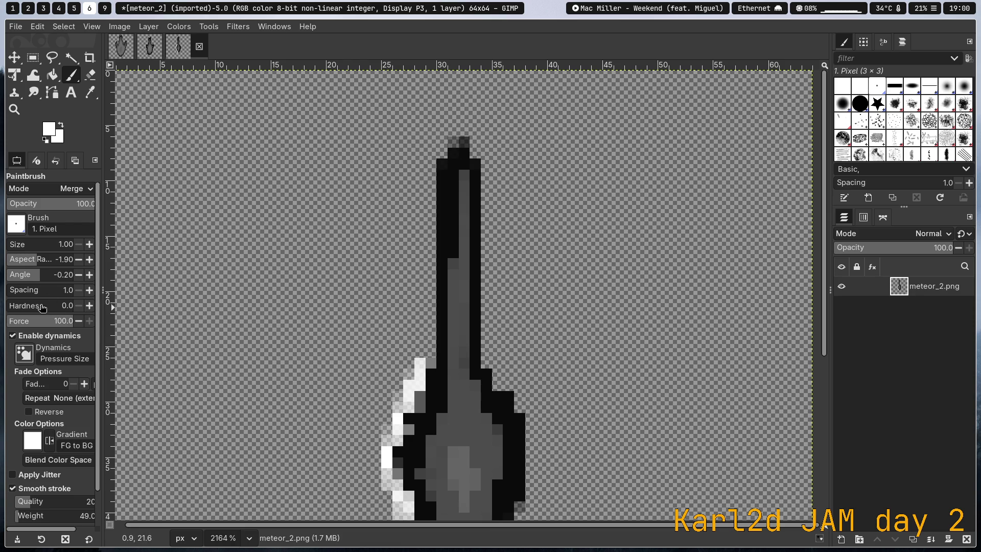
Bring hardness back to 100 and turn off brush dynamics
{"action": "left_click_drag", "start_coordinate": [43, 305], "coordinate": [181, 314]}
{"action": "key", "text": "ctrl"}
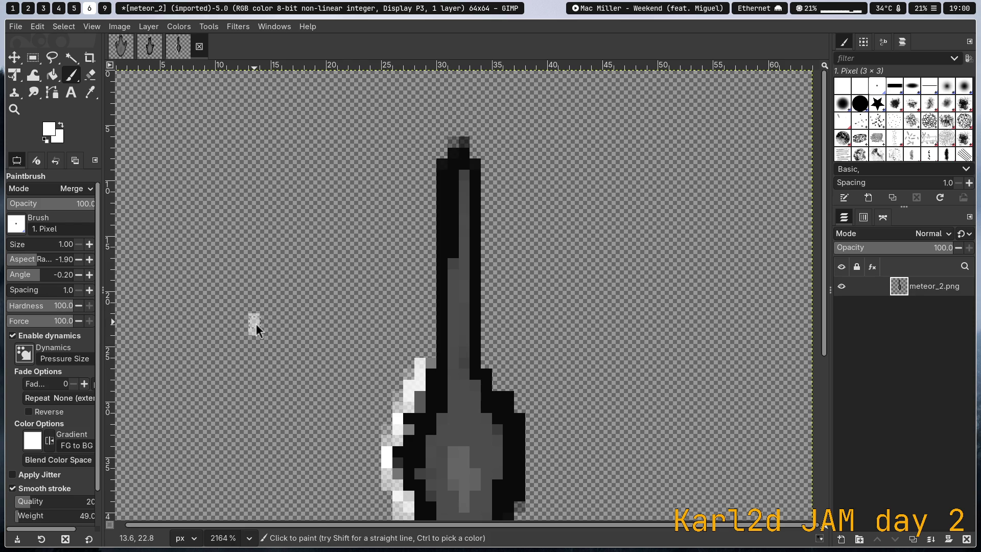
{"action": "left_click", "coordinate": [59, 244]}
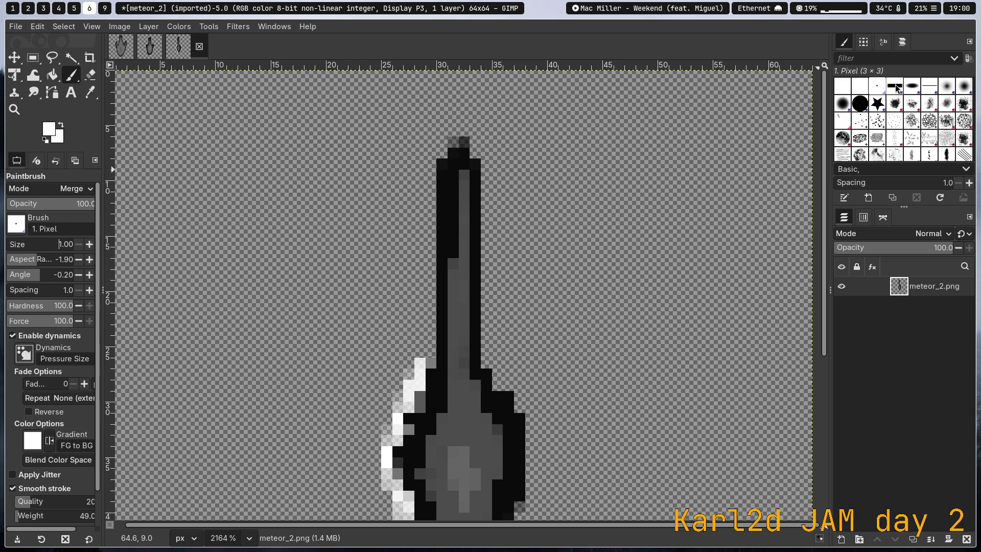
{"action": "left_click", "coordinate": [41, 335]}
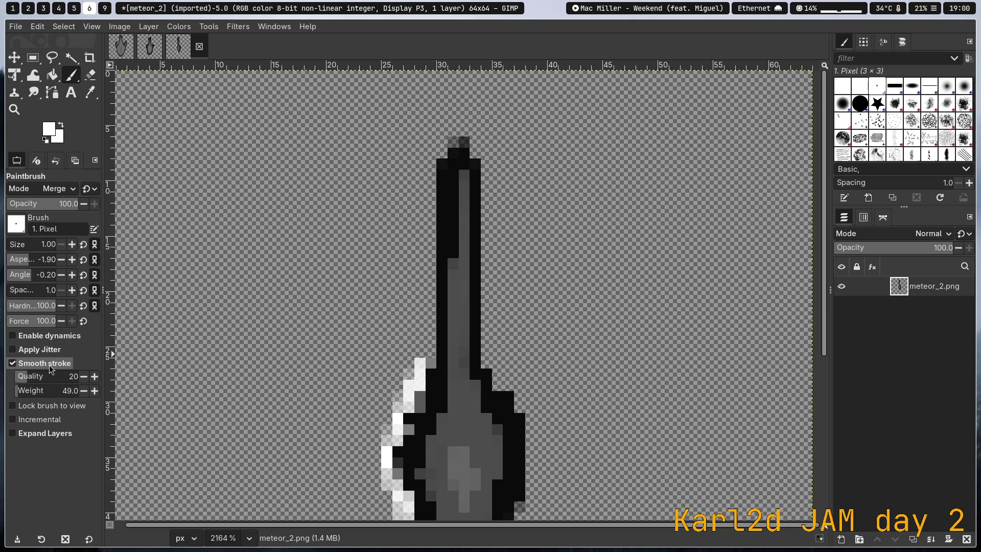
Set stroke smoothing to quality 1 and weight 3, undoing the white test strokes
{"action": "mouse_move", "coordinate": [51, 379]}
{"action": "left_mouse_down"}
{"action": "mouse_move", "coordinate": [4, 378]}
{"action": "mouse_move", "coordinate": [16, 390]}
{"action": "left_mouse_up"}
{"action": "left_click", "coordinate": [315, 330]}
{"action": "key", "text": "ctrl+z"}
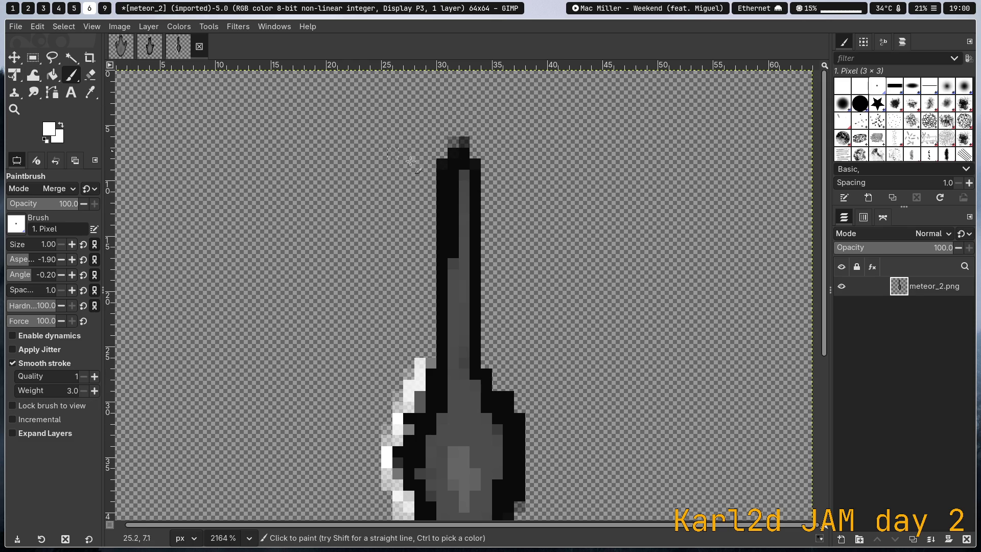
{"action": "left_click_drag", "start_coordinate": [431, 163], "coordinate": [431, 210]}
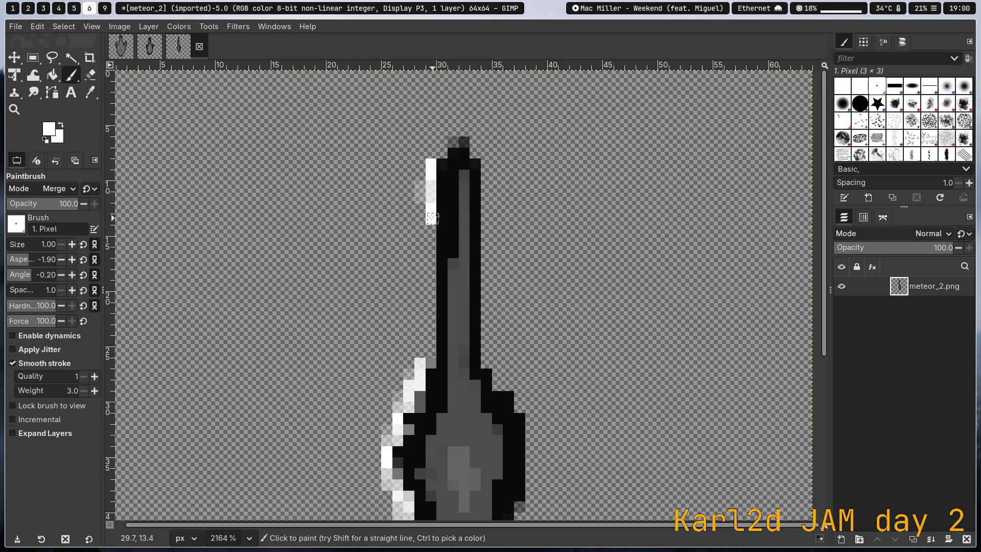
{"action": "key", "text": "ctrl+z"}
{"action": "left_click", "coordinate": [431, 168]}
{"action": "left_click_drag", "start_coordinate": [432, 172], "coordinate": [432, 220]}
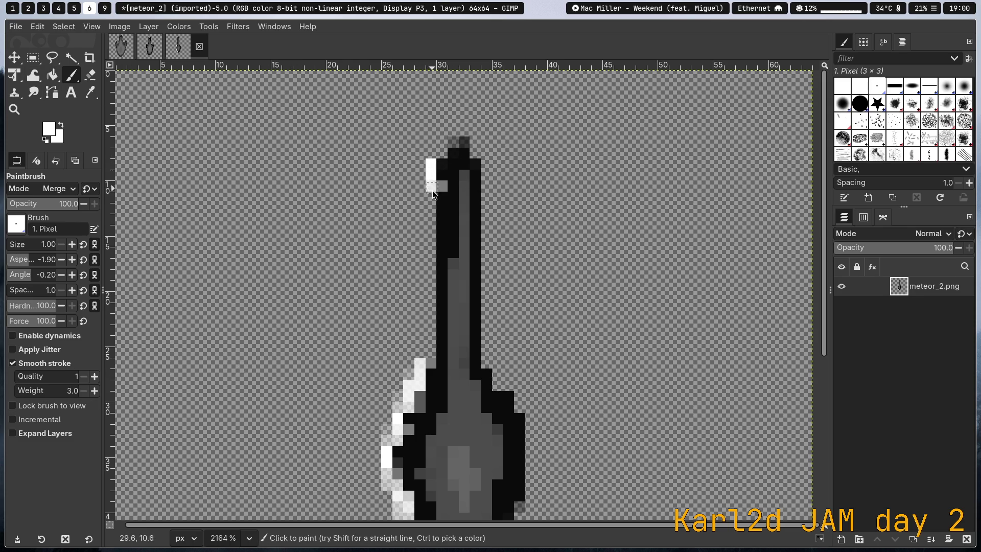
{"action": "key", "text": "ctrl+z"}
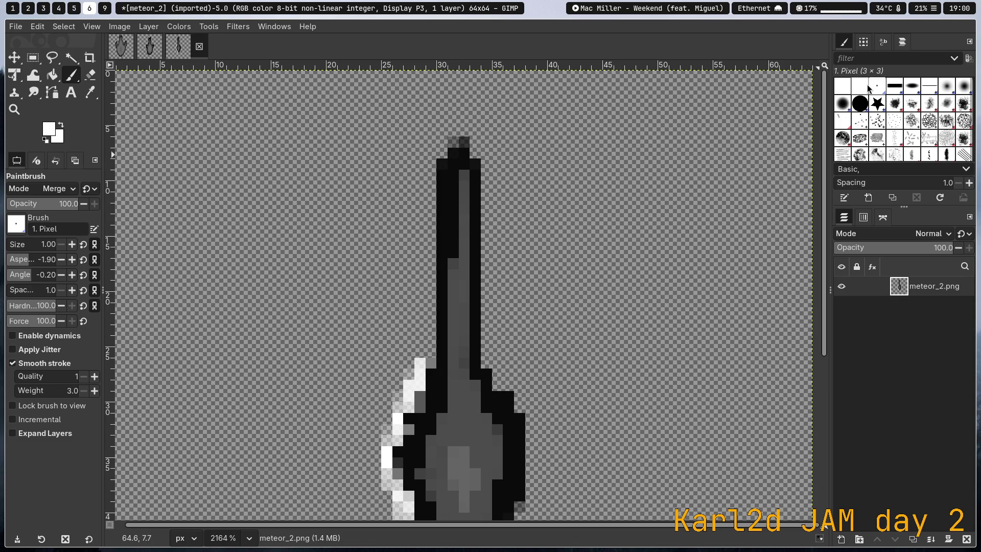
Select the 1. Pixel brush and open it in the brush editor
{"action": "left_click", "coordinate": [864, 87]}
{"action": "left_click", "coordinate": [876, 87]}
{"action": "right_click", "coordinate": [876, 88]}
{"action": "left_click", "coordinate": [848, 94]}
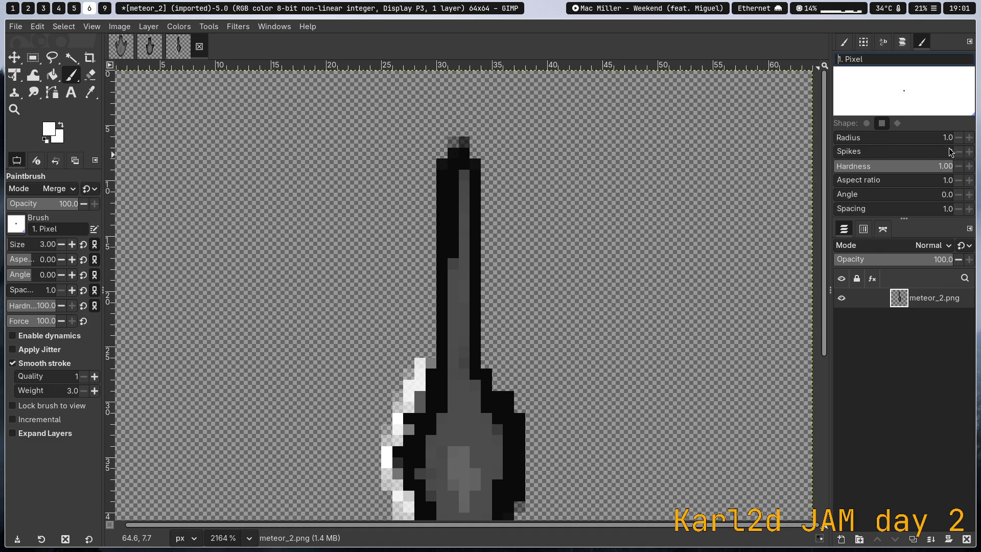
Zoom out on the meteor and switch to the Twitch stream dashboard
{"action": "key", "text": "4"}
{"action": "key", "text": "super+5"}
{"action": "key", "text": "super+2"}
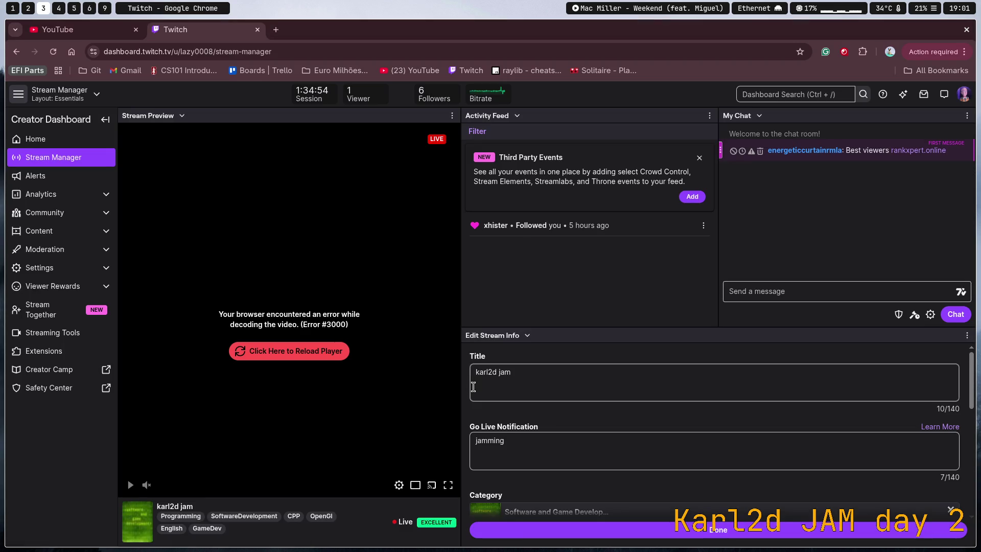
Check the Twitch dashboard and OBS stream, then return to main.odin in Neovim
{"action": "key", "text": "super+5"}
{"action": "key", "text": "super+2"}
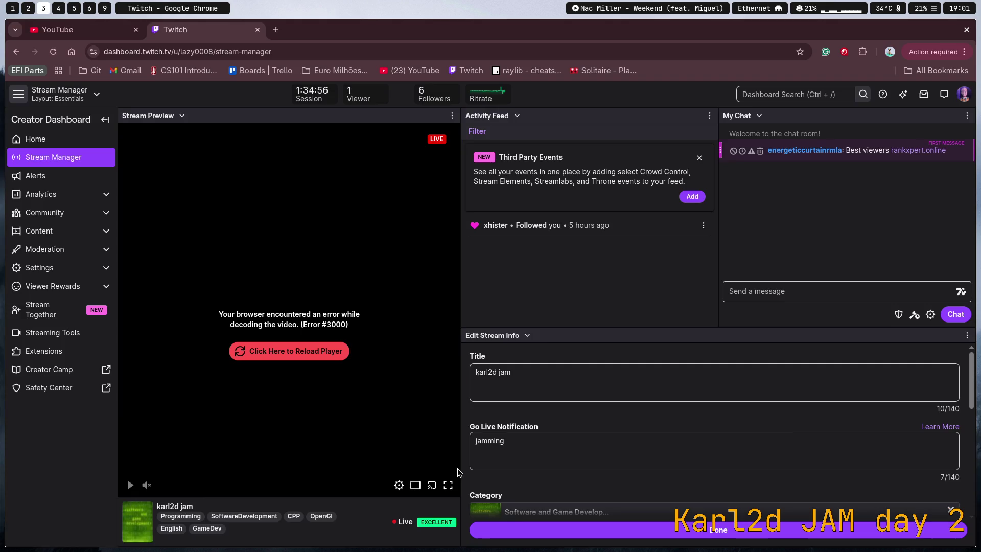
{"action": "key", "text": "super+4"}
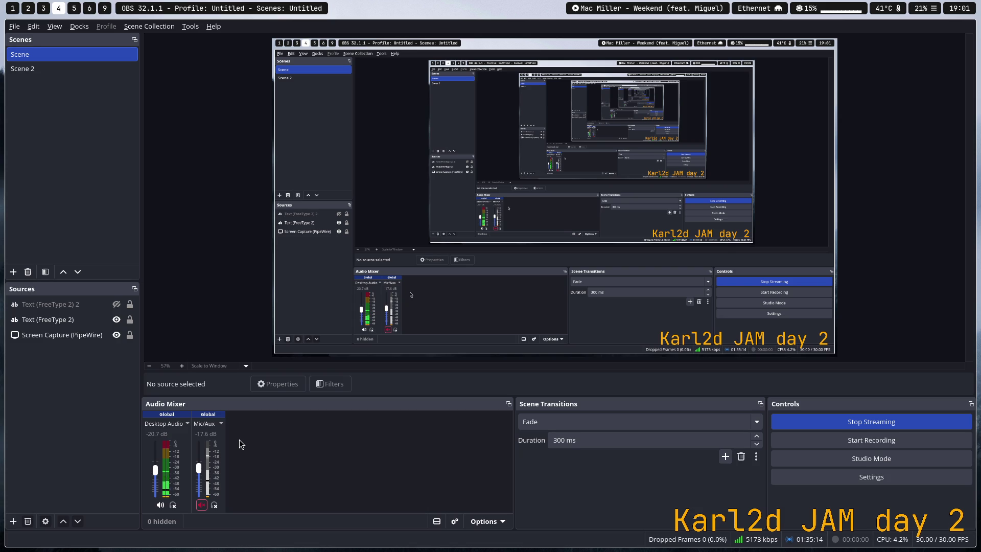
{"action": "key", "text": "super+2"}
{"action": "key", "text": "super+1"}
{"action": "key", "text": "super+2"}
{"action": "key", "text": "super+1"}
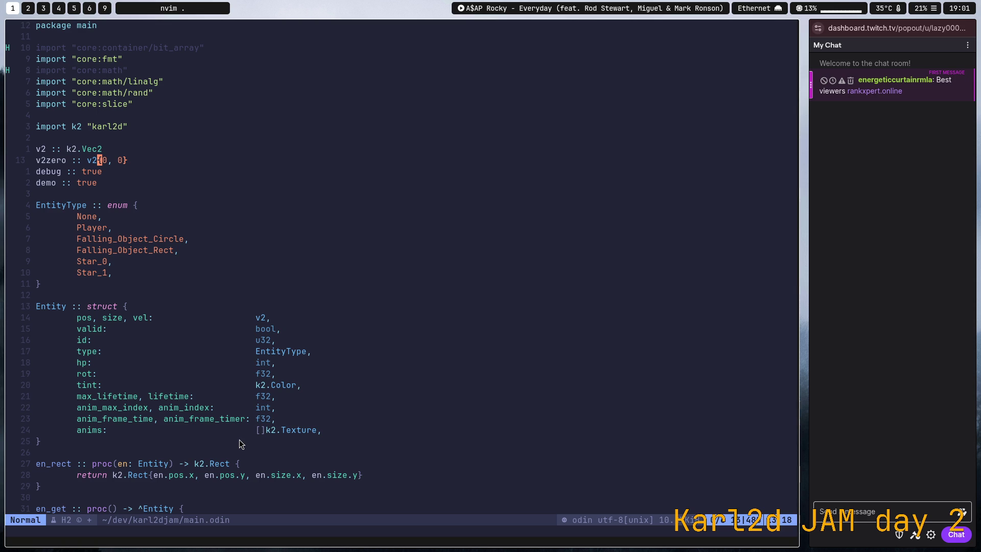
Suspend Neovim, test-run the game with 'odin run .', close it, and show the game_0 Drive folder
{"action": "left_click", "coordinate": [269, 463]}
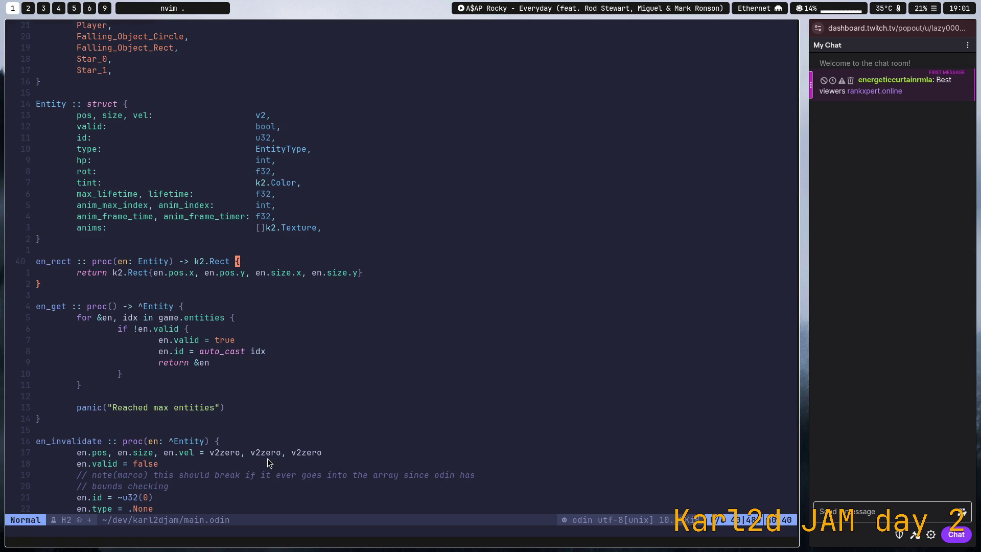
{"action": "key", "text": "ctrl+z"}
{"action": "key", "text": "Up"}
{"action": "key", "text": "Up"}
{"action": "key", "text": "Return"}
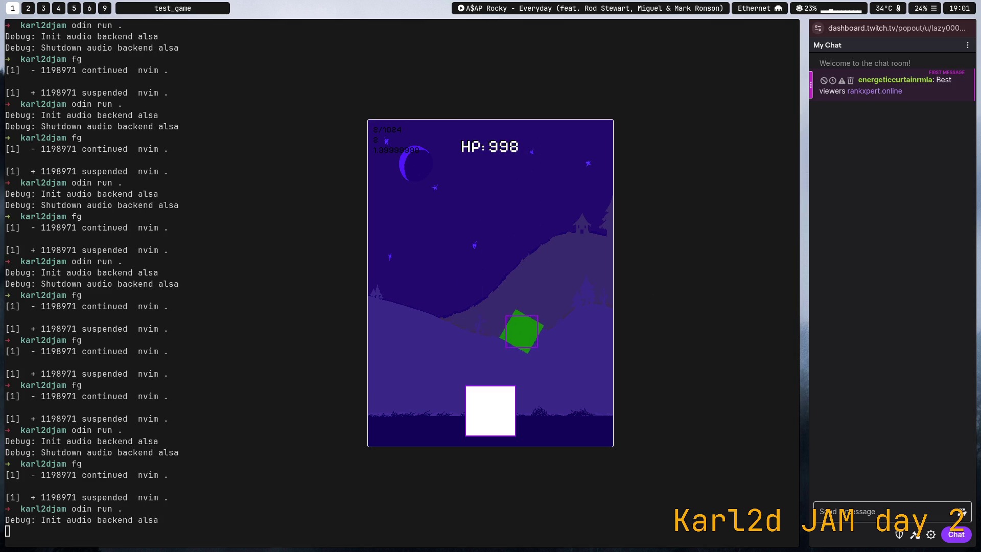
{"action": "key", "text": "Escape"}
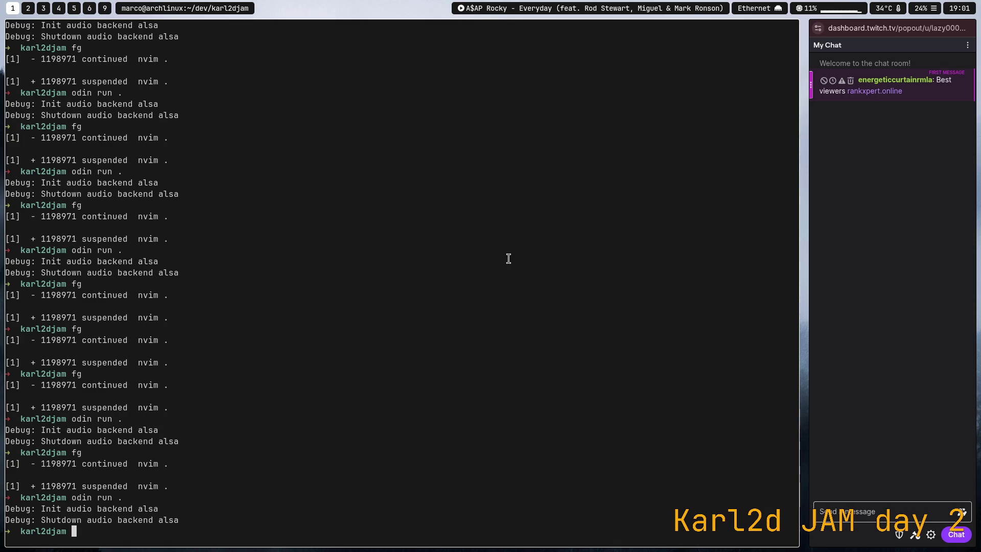
{"action": "key", "text": "super+2"}
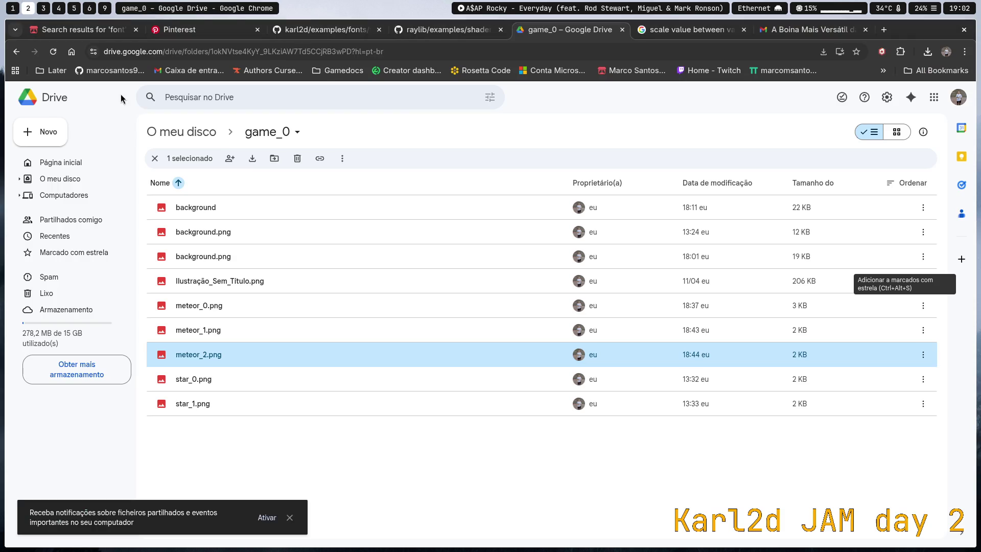
Return from the game_0 Drive folder to meteor_2.png in GIMP
{"action": "key", "text": "super+6"}
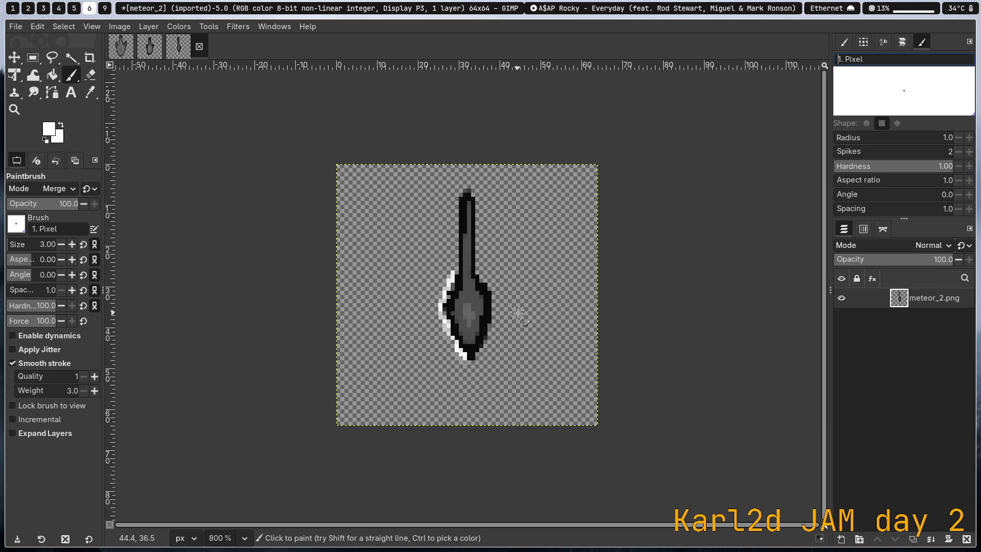
Cycle through the terminal, Twitch and Drive workspaces, then come back to GIMP
{"action": "scroll", "coordinate": [458, 272], "scroll_direction": "up", "scroll_amount": 3, "text": "ctrl"}
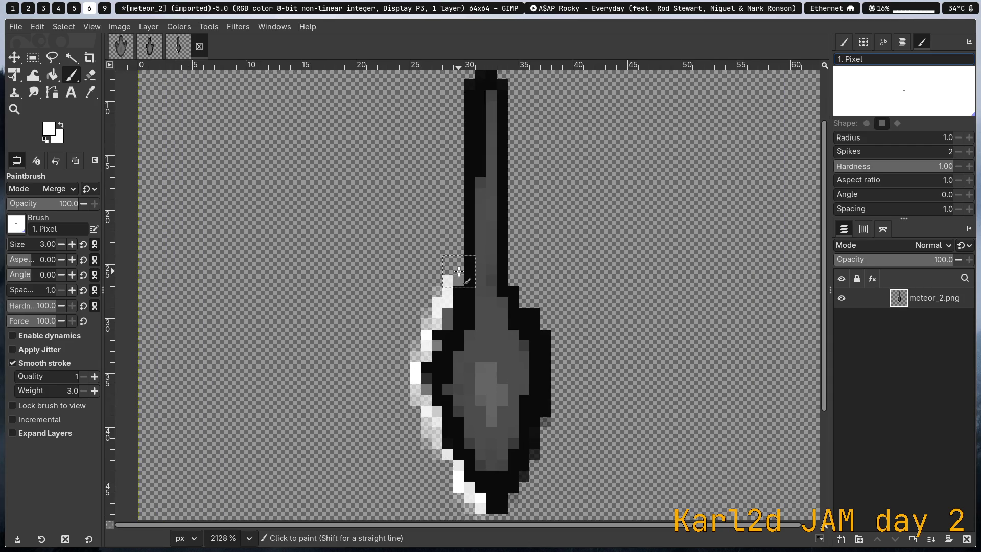
{"action": "key", "text": "super+9"}
{"action": "key", "text": "super+1"}
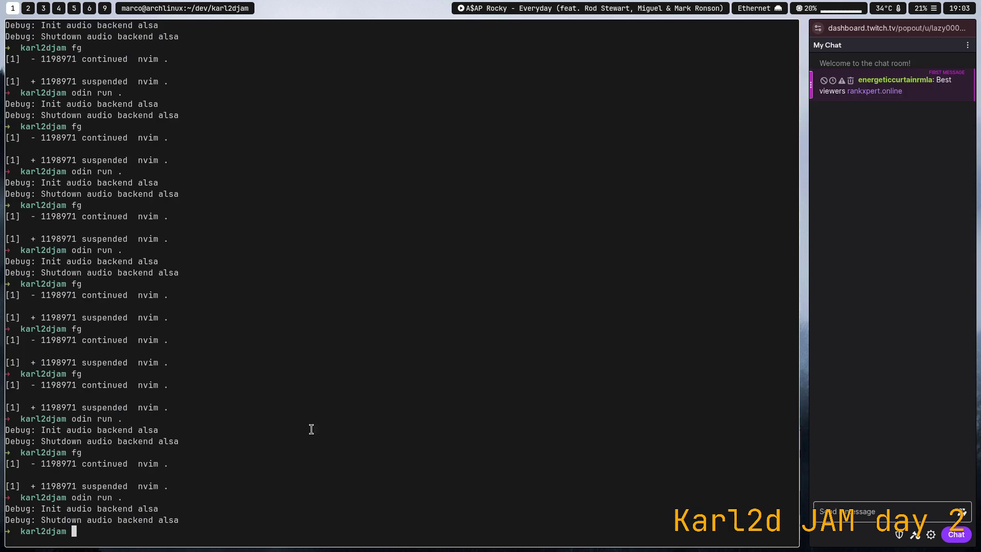
{"action": "key", "text": "super+2"}
{"action": "key", "text": "super+3"}
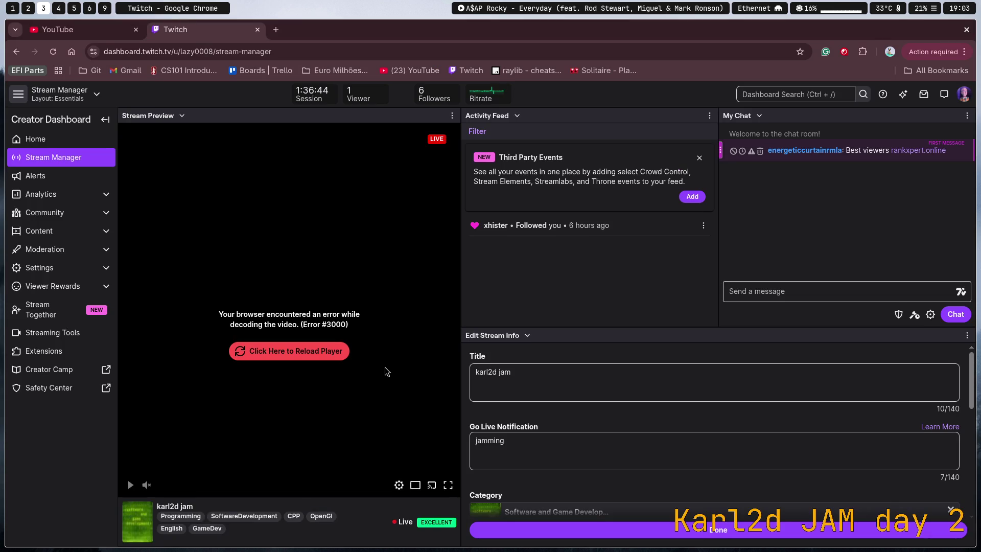
{"action": "key", "text": "super+2"}
{"action": "key", "text": "super+1"}
{"action": "key", "text": "super+9"}
{"action": "key", "text": "super+3"}
{"action": "key", "text": "super+9"}
{"action": "key", "text": "super+2"}
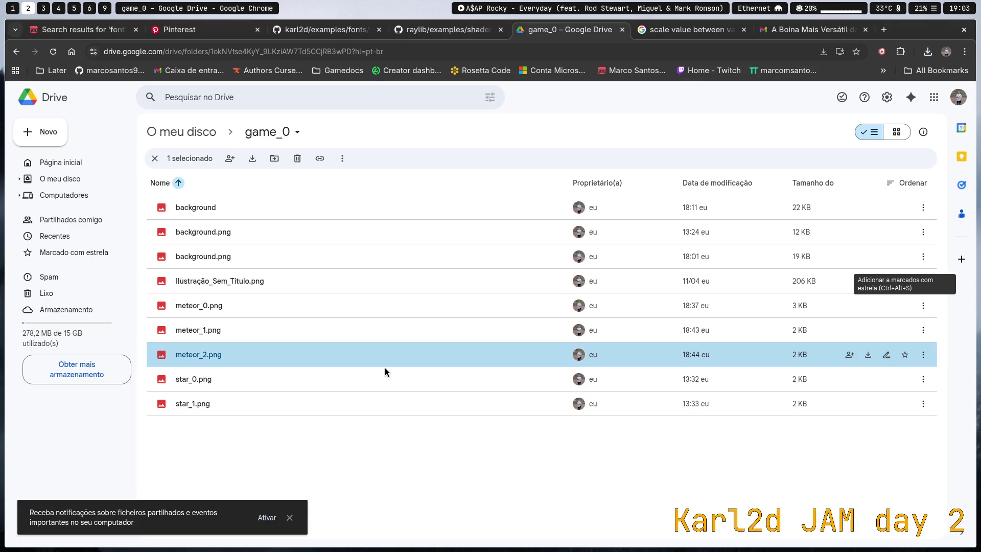
{"action": "key", "text": "super+1"}
{"action": "key", "text": "super+6"}
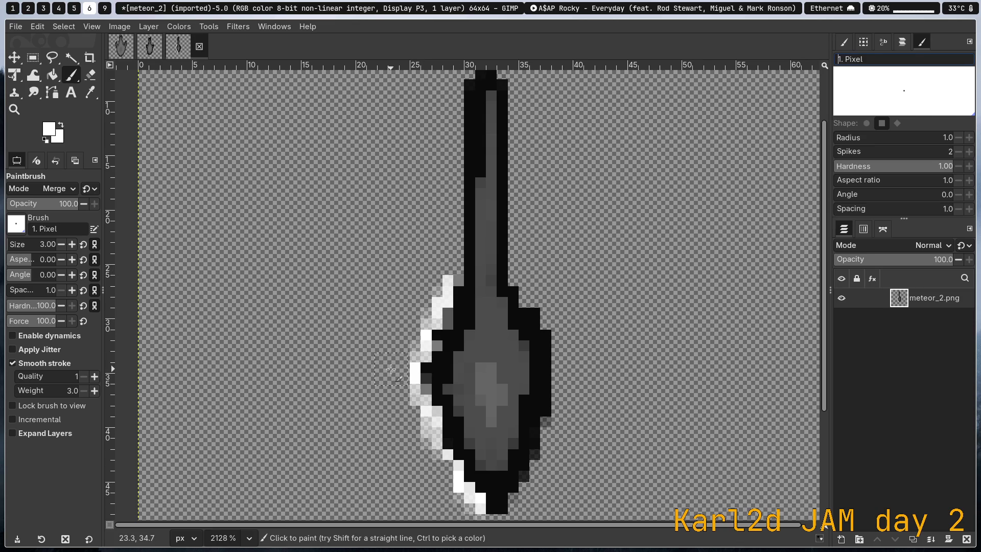
Test white strokes and dots on the meteor canvas and undo them
{"action": "scroll", "coordinate": [448, 176], "scroll_direction": "up", "scroll_amount": 2}
{"action": "left_click_drag", "start_coordinate": [447, 175], "coordinate": [455, 190]}
{"action": "key", "text": "ctrl+z"}
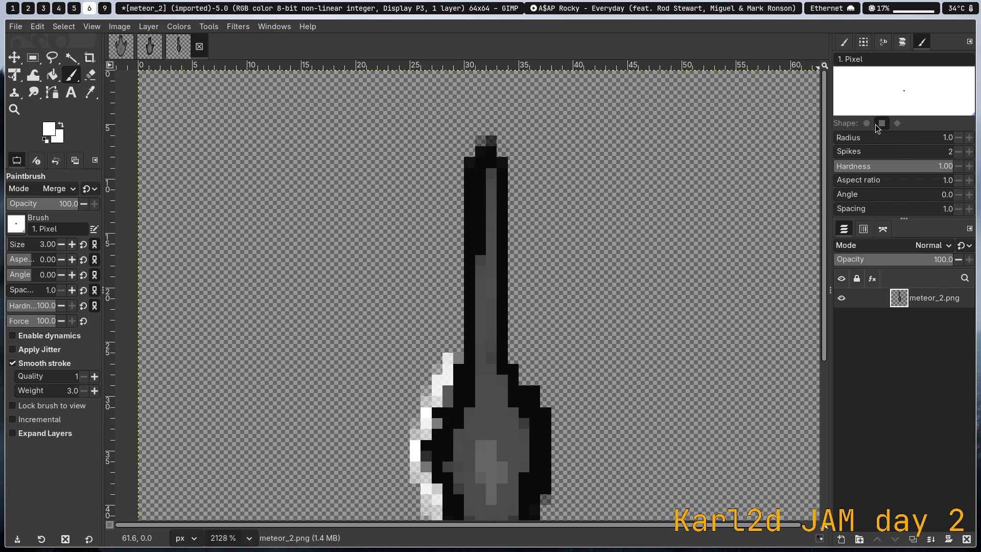
{"action": "left_click", "coordinate": [592, 235]}
{"action": "key", "text": "ctrl+z"}
Set brush aspect ratio to -20, undo the stray stroke, adjust the angle, then go to Chrome
{"action": "scroll", "coordinate": [39, 245], "scroll_direction": "down", "scroll_amount": 2}
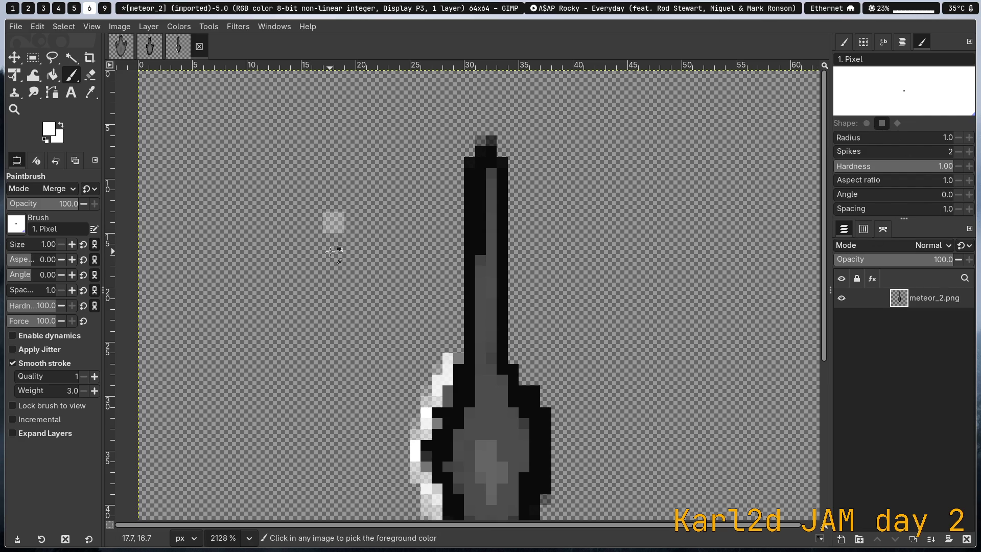
{"action": "left_click_drag", "start_coordinate": [34, 265], "coordinate": [2, 266]}
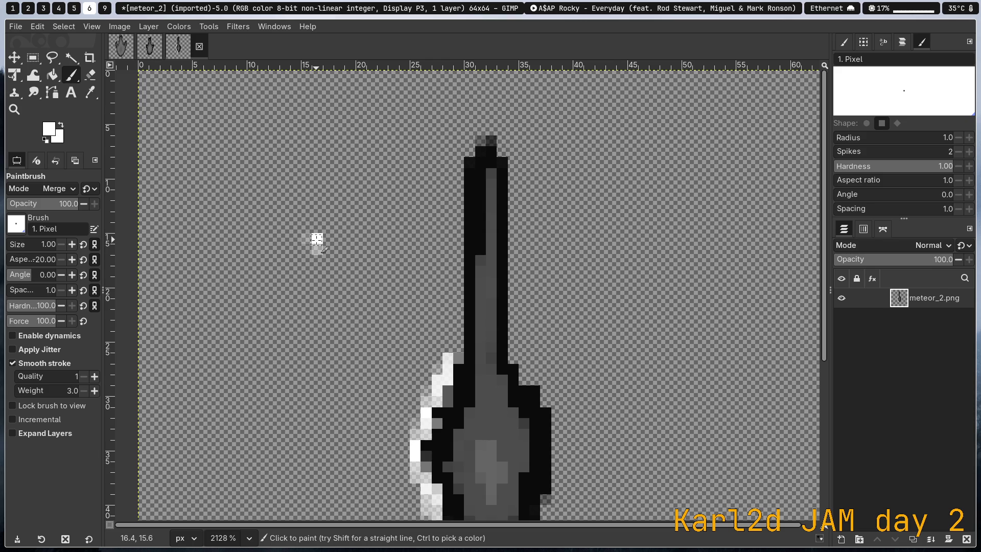
{"action": "key", "text": "ctrl"}
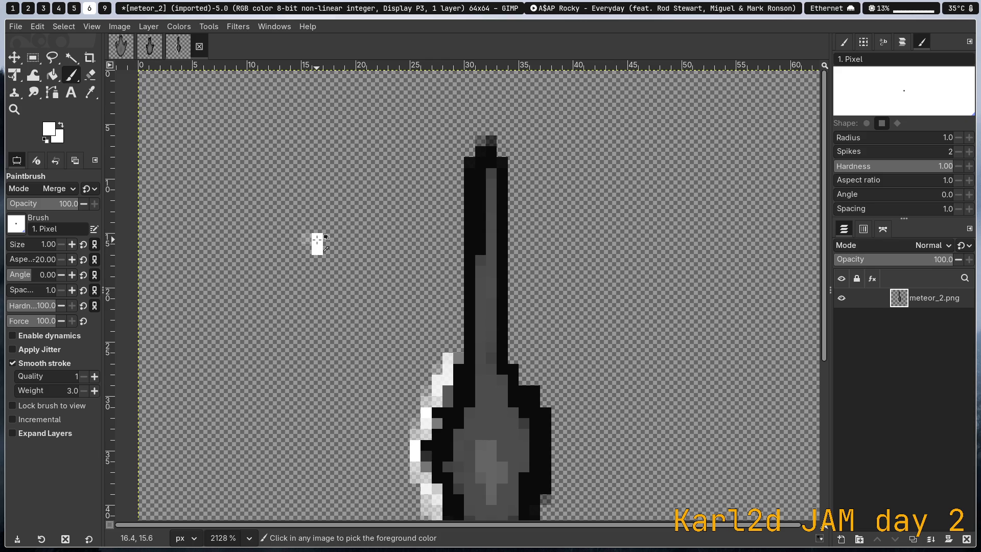
{"action": "key", "text": "ctrl+z"}
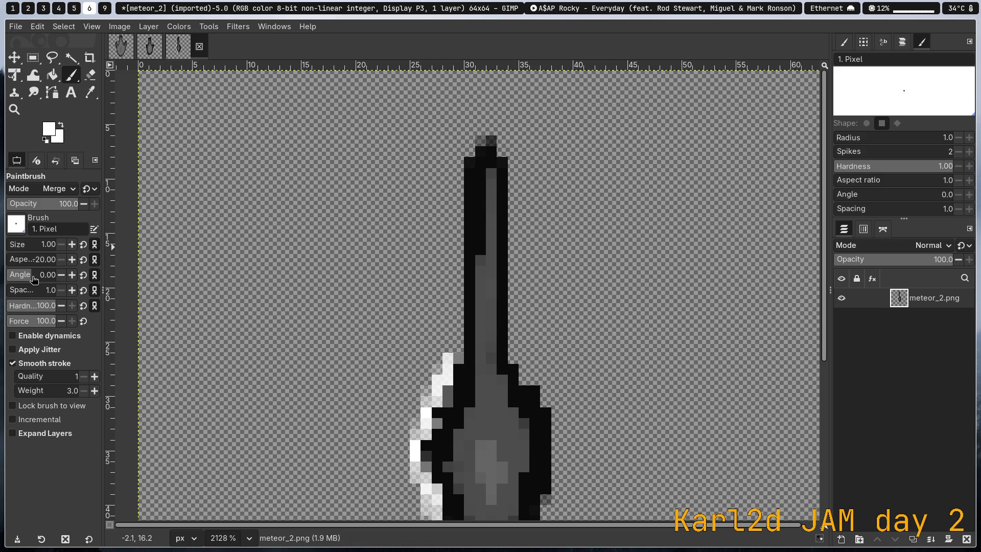
{"action": "scroll", "coordinate": [33, 279], "scroll_direction": "up", "scroll_amount": 5}
{"action": "scroll", "coordinate": [32, 277], "scroll_direction": "up", "scroll_amount": 6}
{"action": "scroll", "coordinate": [32, 278], "scroll_direction": "down", "scroll_amount": 3}
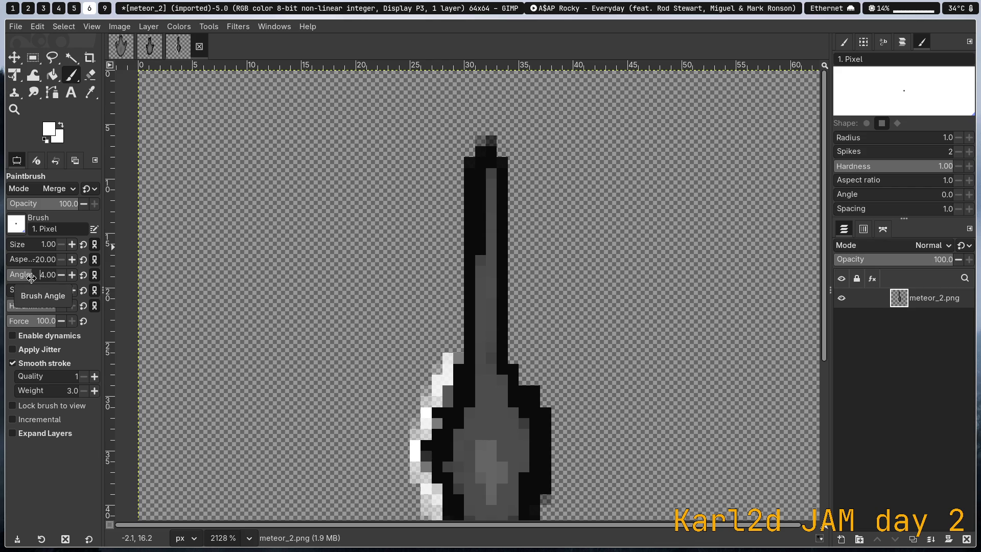
{"action": "key", "text": "super+2"}
{"action": "left_click", "coordinate": [148, 59]}
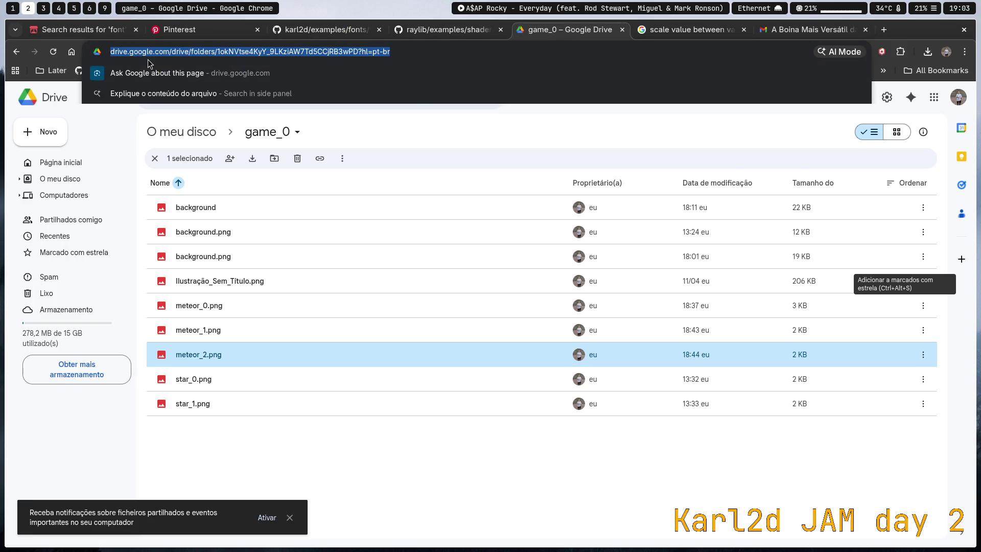
Search 'gimp pixel brush' and read the gimp-forum.net answer recommending the pencil
{"action": "key", "text": "ctrl+t"}
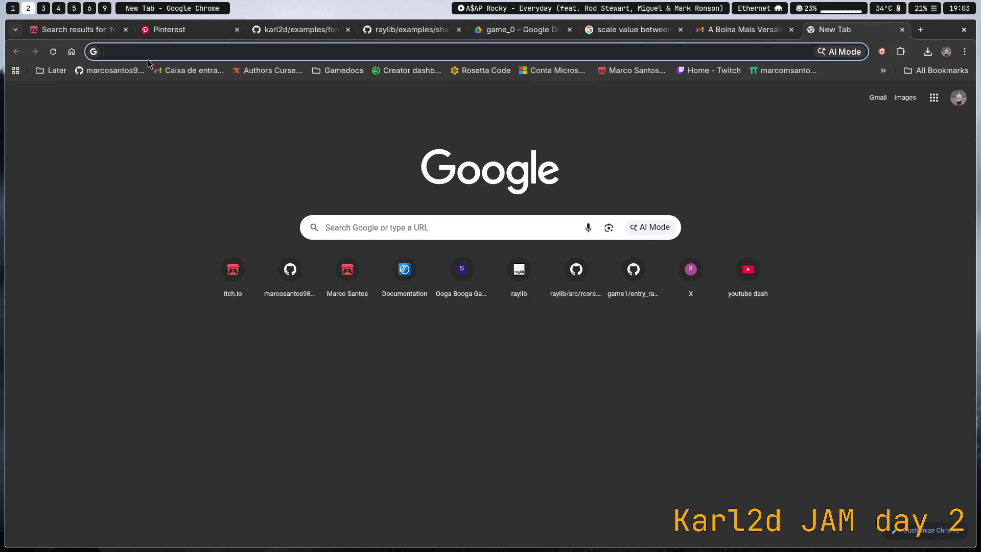
{"action": "type", "text": "gimp pixel brush"}
{"action": "key", "text": "Return"}
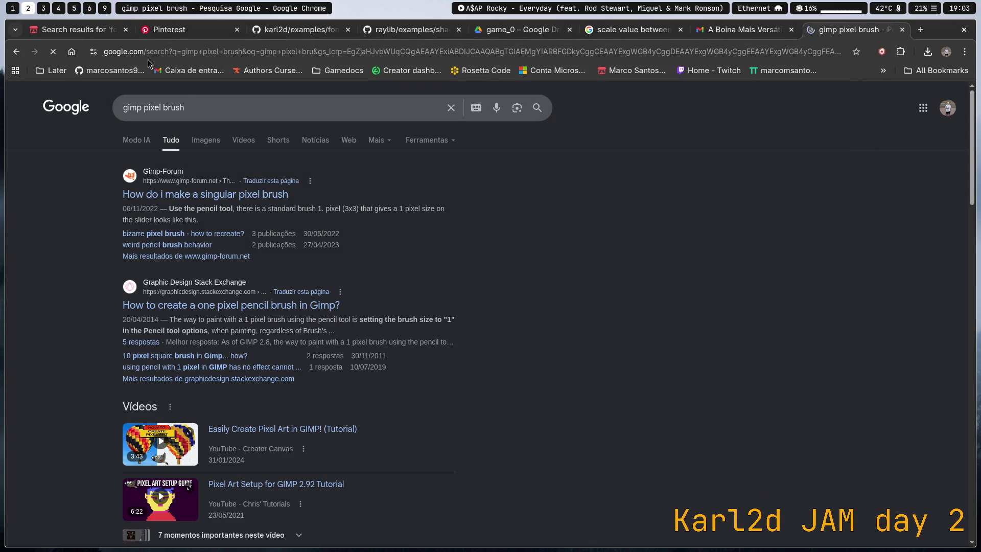
{"action": "left_click", "coordinate": [214, 200]}
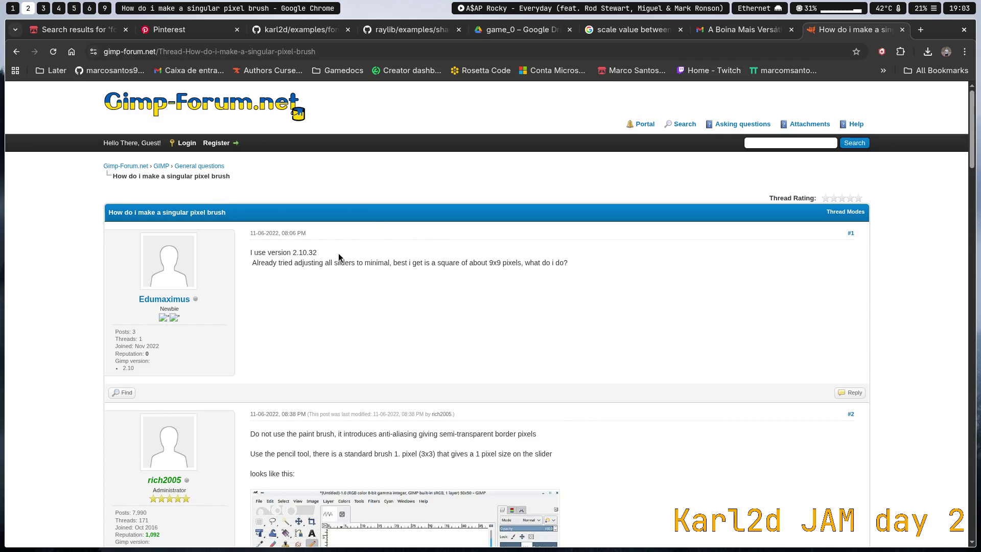
{"action": "scroll", "coordinate": [533, 296], "scroll_direction": "down", "scroll_amount": 3}
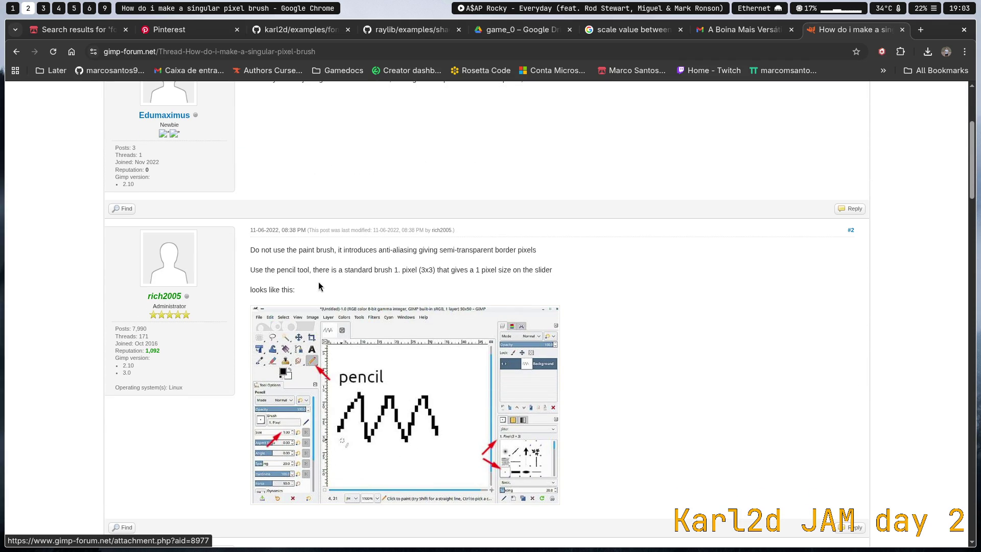
{"action": "key", "text": "super+1"}
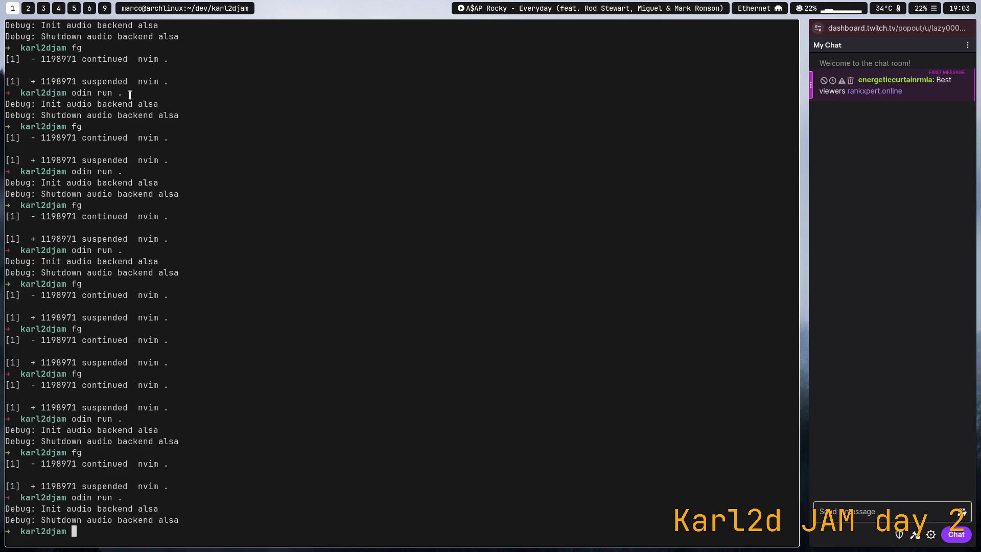
Back in GIMP, switch to the Pencil tool and undo the soft white edge pixels
{"action": "key", "text": "super+2"}
{"action": "key", "text": "super+6"}
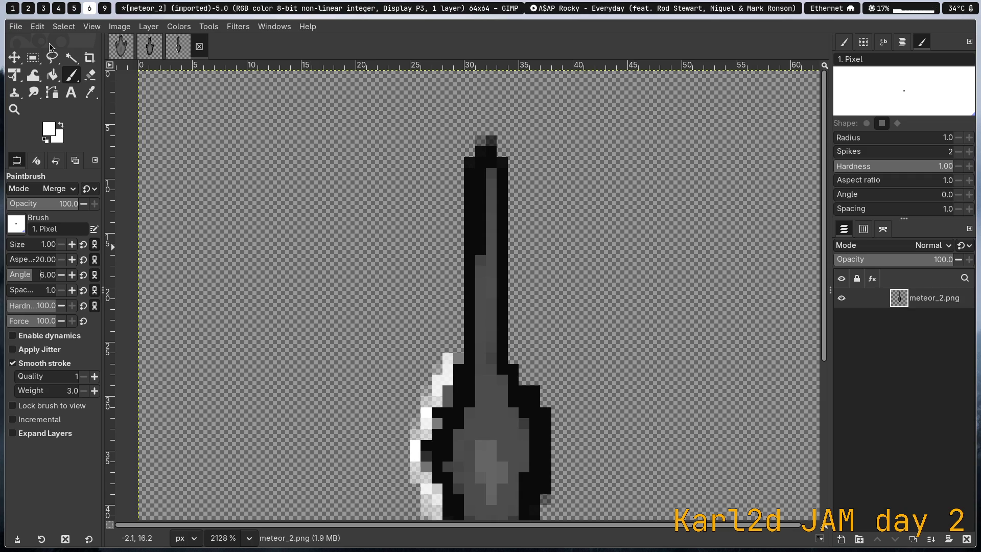
{"action": "mouse_move", "coordinate": [71, 74]}
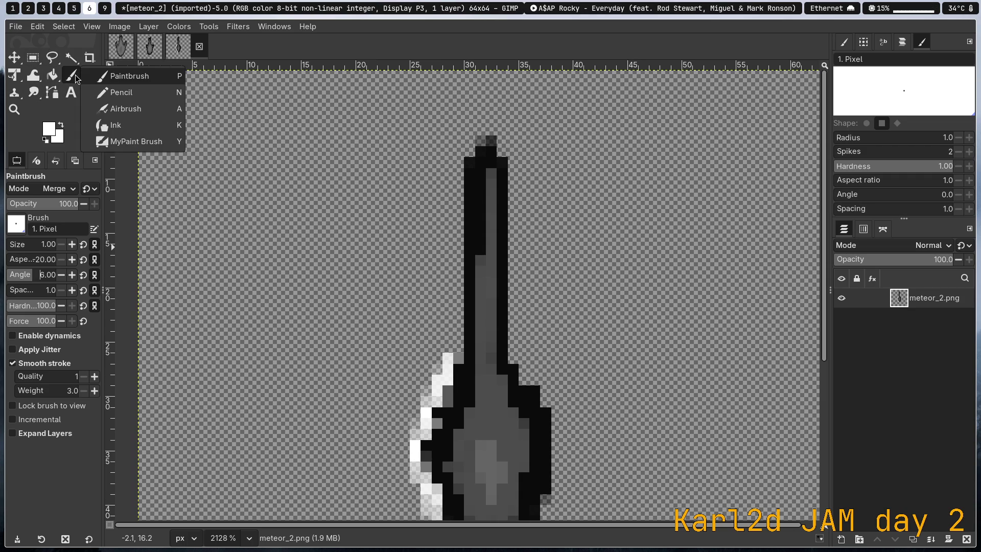
{"action": "left_click", "coordinate": [143, 92]}
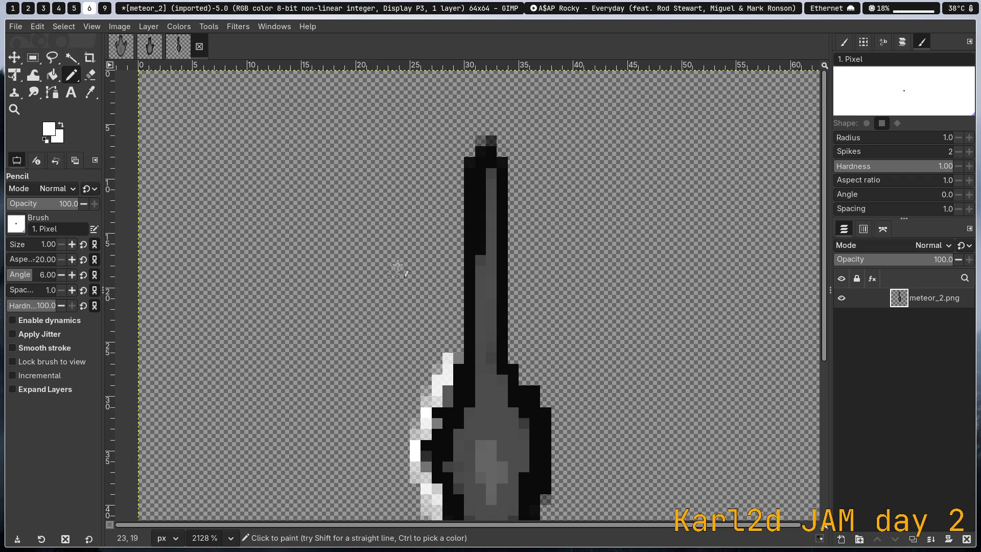
{"action": "key", "text": "ctrl+z"}
{"action": "key", "text": "ctrl+z"}
{"action": "key", "text": "ctrl+z"}
{"action": "key", "text": "ctrl+z"}
{"action": "key", "text": "ctrl+z"}
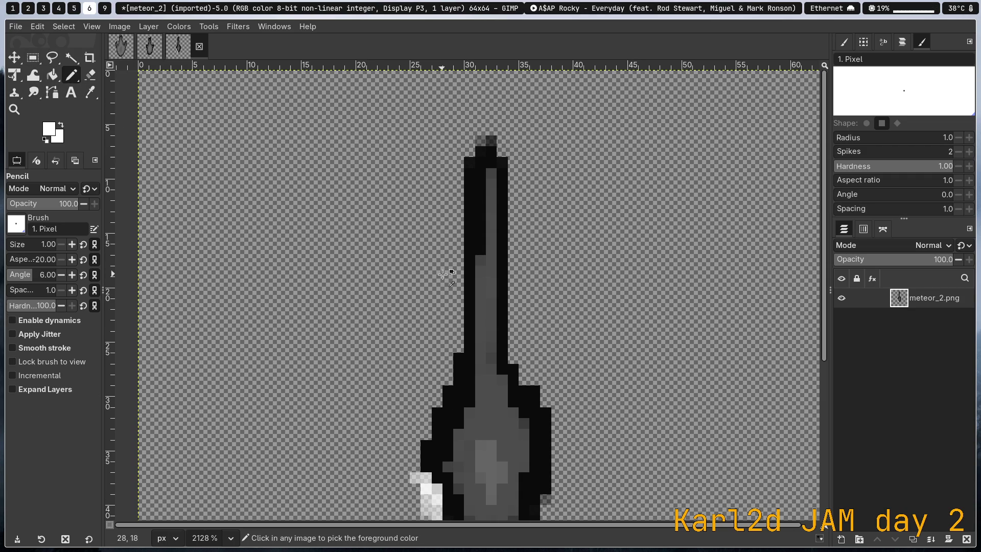
{"action": "key", "text": "ctrl+z"}
{"action": "scroll", "coordinate": [442, 274], "scroll_direction": "down", "scroll_amount": 3}
{"action": "scroll", "coordinate": [452, 296], "scroll_direction": "down", "scroll_amount": 2}
{"action": "key", "text": "ctrl+z"}
{"action": "key", "text": "ctrl+z"}
{"action": "key", "text": "ctrl+z"}
{"action": "key", "text": "ctrl+z"}
{"action": "key", "text": "ctrl+z"}
{"action": "key", "text": "ctrl+z"}
{"action": "key", "text": "ctrl+z"}
{"action": "key", "text": "ctrl+z"}
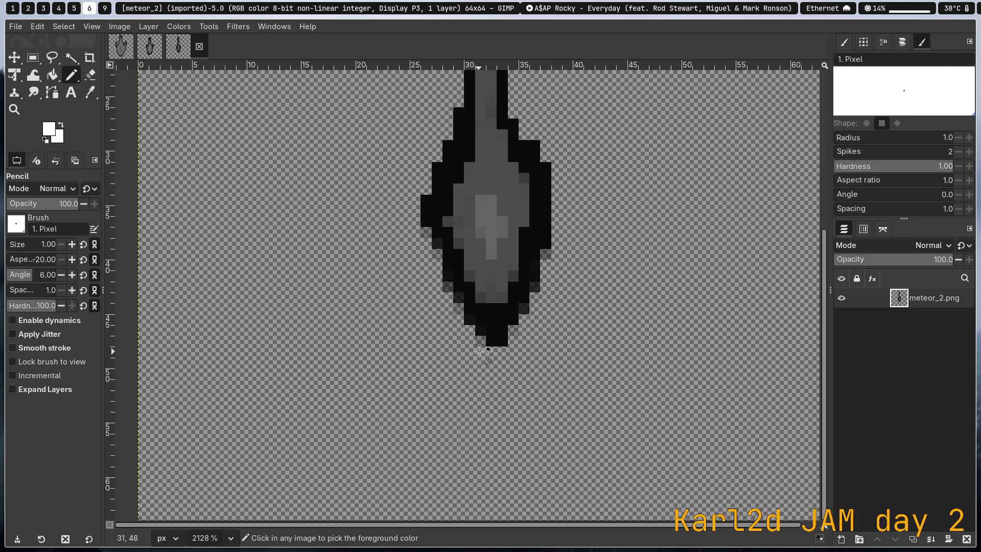
{"action": "scroll", "coordinate": [483, 348], "scroll_direction": "up", "scroll_amount": 2}
{"action": "scroll", "coordinate": [486, 340], "scroll_direction": "down", "scroll_amount": 2}
{"action": "scroll", "coordinate": [481, 337], "scroll_direction": "up", "scroll_amount": 2}
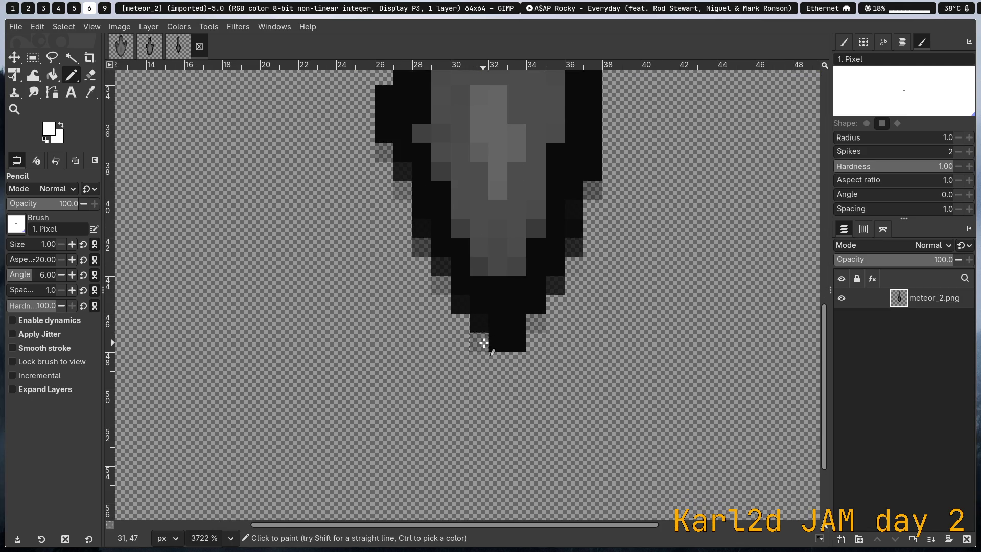
Paint crisp white pixels from the meteor's bottom-left tip up the left edge to pixel 25,36
{"action": "left_click", "coordinate": [479, 342]}
{"action": "left_click", "coordinate": [476, 328]}
{"action": "left_click_drag", "start_coordinate": [440, 286], "coordinate": [403, 184]}
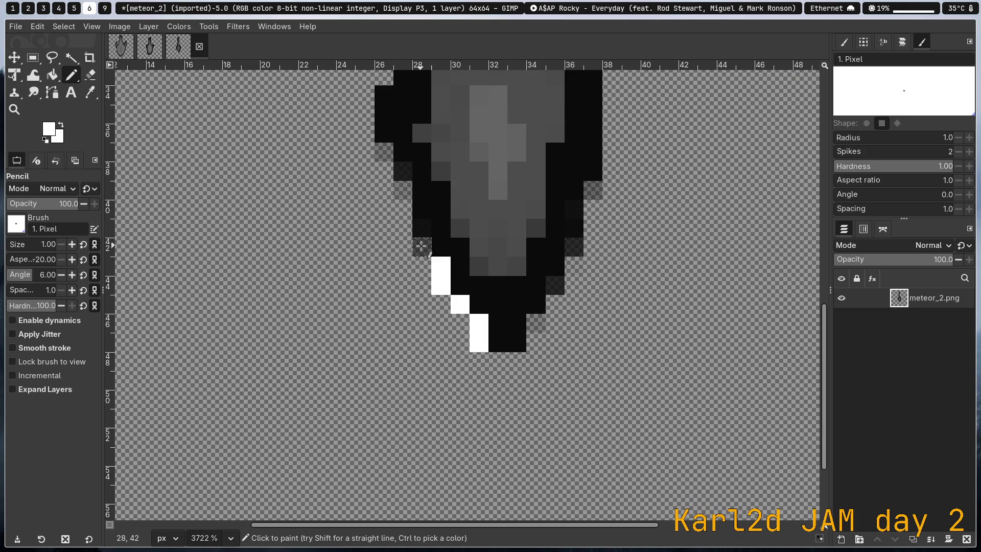
{"action": "left_click", "coordinate": [391, 161]}
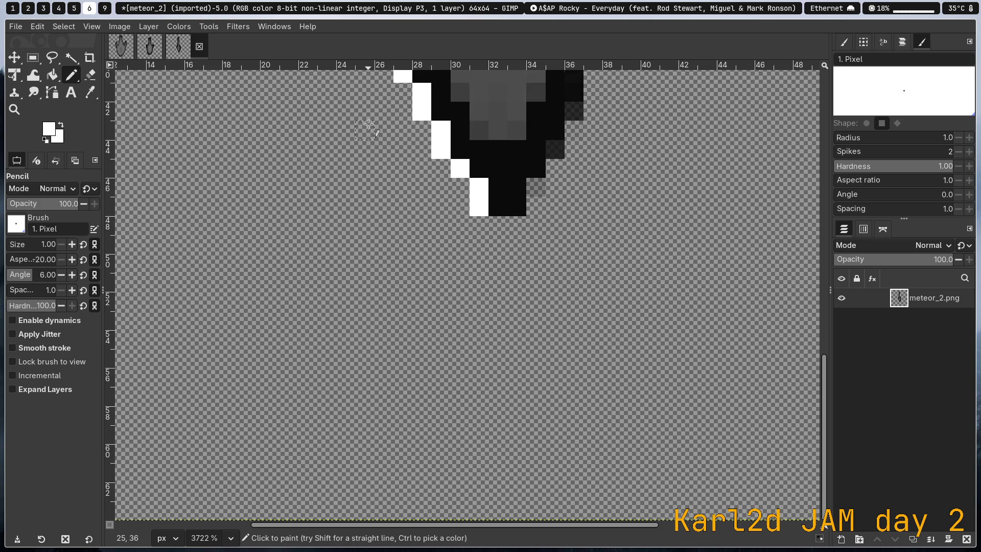
{"action": "left_click", "coordinate": [360, 130]}
{"action": "scroll", "coordinate": [361, 131], "scroll_direction": "down", "scroll_amount": 1}
{"action": "scroll", "coordinate": [360, 131], "scroll_direction": "down", "scroll_amount": 1}
{"action": "scroll", "coordinate": [430, 112], "scroll_direction": "down", "scroll_amount": 1}
{"action": "scroll", "coordinate": [430, 111], "scroll_direction": "down", "scroll_amount": 3}
{"action": "scroll", "coordinate": [430, 112], "scroll_direction": "up", "scroll_amount": 2}
{"action": "right_click", "coordinate": [498, 121]}
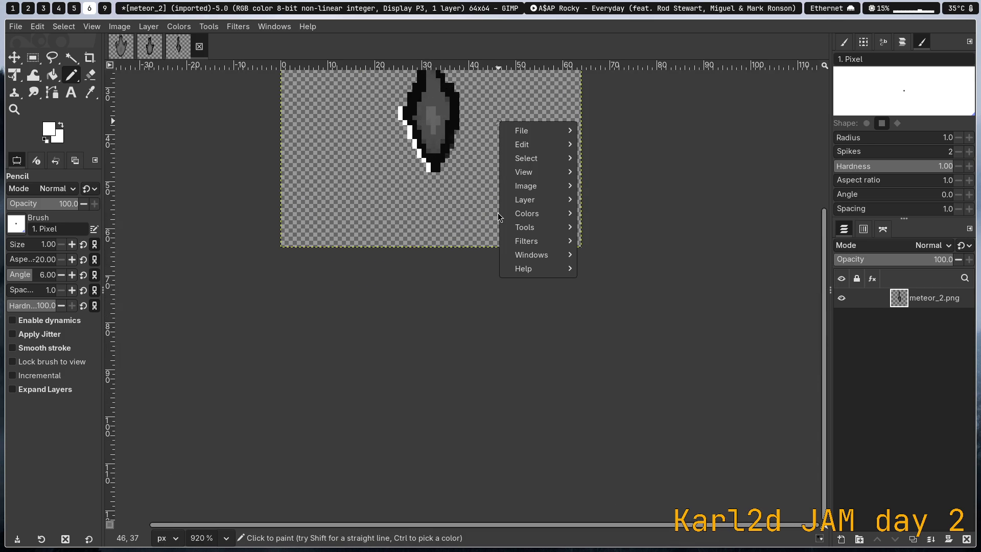
{"action": "left_click", "coordinate": [497, 213]}
{"action": "key", "text": "shift+j"}
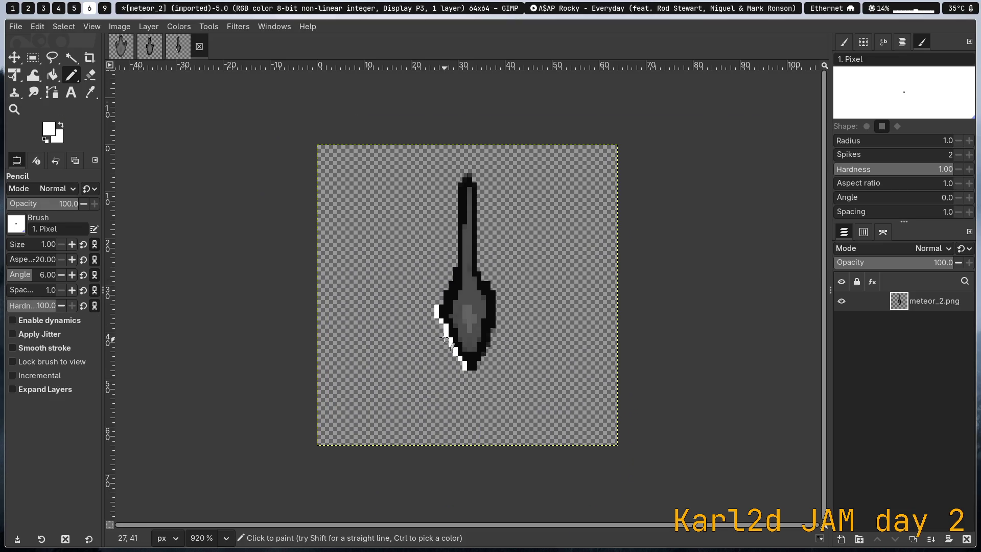
{"action": "scroll", "coordinate": [447, 250], "scroll_direction": "up", "scroll_amount": 1}
{"action": "scroll", "coordinate": [447, 256], "scroll_direction": "up", "scroll_amount": 2}
Extend the white pixel outline down the meteor's left side
{"action": "left_click", "coordinate": [469, 105]}
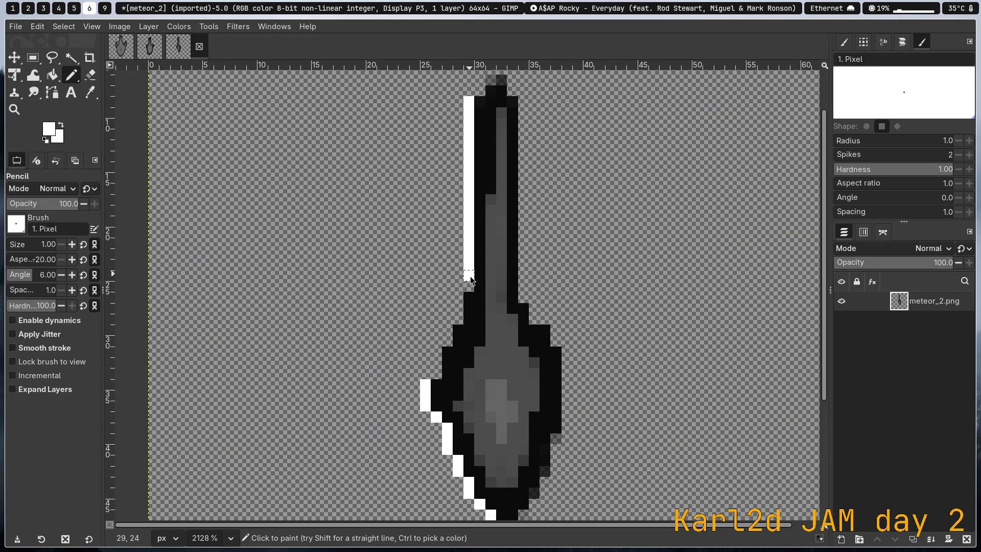
{"action": "left_click_drag", "start_coordinate": [469, 291], "coordinate": [458, 313]}
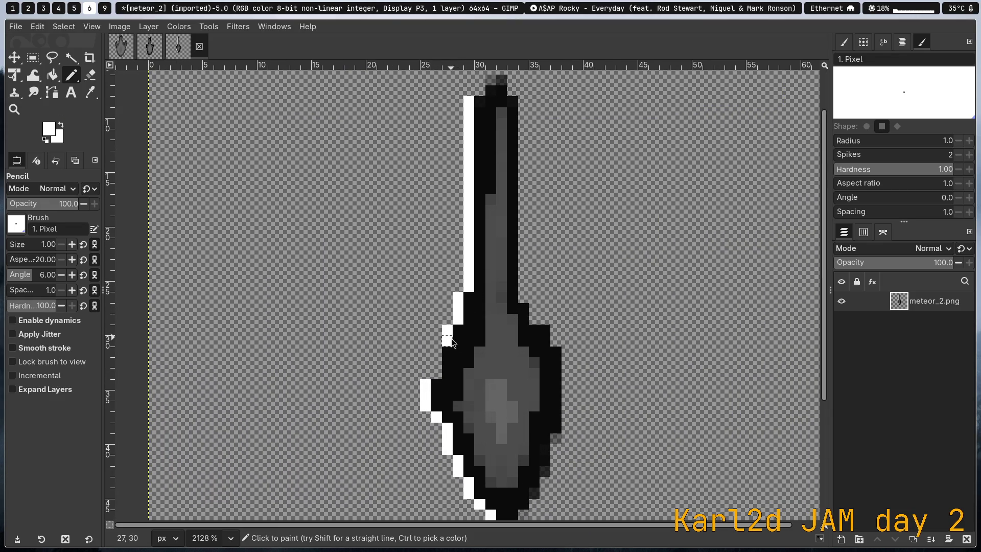
{"action": "left_click_drag", "start_coordinate": [436, 351], "coordinate": [436, 373]}
Outline the right bulge, bottom-right and tip in white, then bring up Save as meteor_2.xcf
{"action": "mouse_move", "coordinate": [523, 106]}
{"action": "left_mouse_down"}
{"action": "mouse_move", "coordinate": [531, 312]}
{"action": "mouse_move", "coordinate": [558, 342]}
{"action": "mouse_move", "coordinate": [569, 416]}
{"action": "left_mouse_up"}
{"action": "key", "text": "ctrl+z"}
{"action": "mouse_move", "coordinate": [567, 352]}
{"action": "left_mouse_down"}
{"action": "mouse_move", "coordinate": [568, 429]}
{"action": "mouse_move", "coordinate": [556, 449]}
{"action": "left_mouse_up"}
{"action": "left_click", "coordinate": [545, 470]}
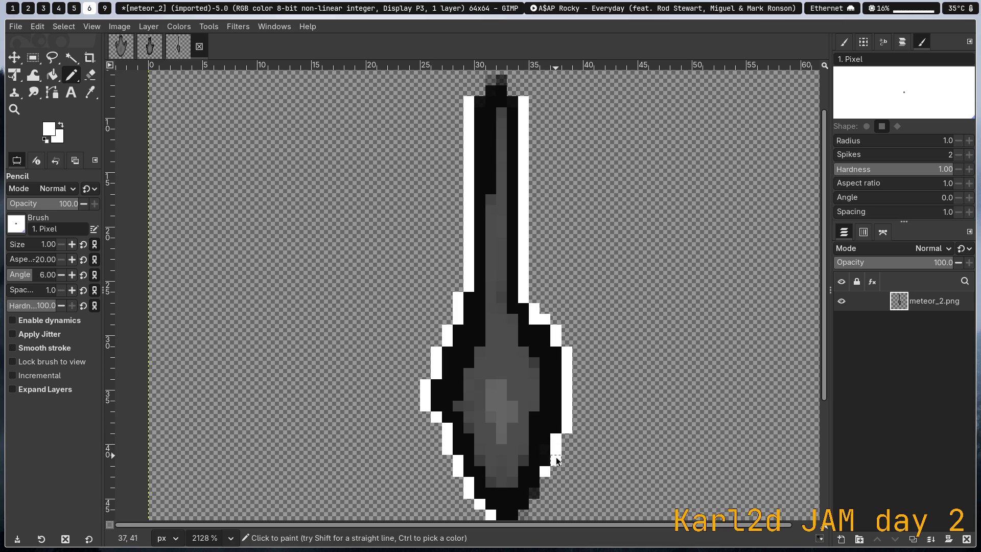
{"action": "left_click", "coordinate": [534, 492]}
{"action": "scroll", "coordinate": [535, 466], "scroll_direction": "down", "scroll_amount": 2}
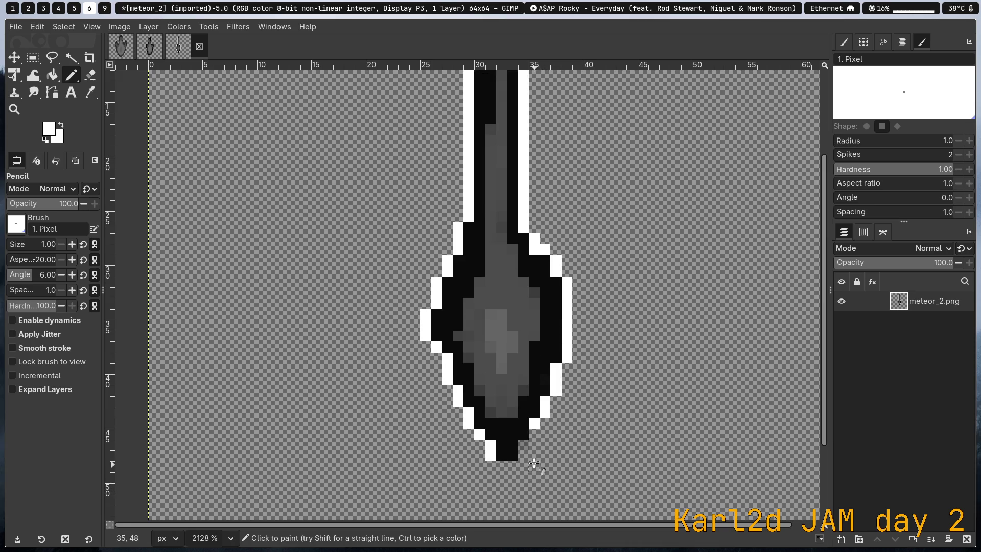
{"action": "left_click_drag", "start_coordinate": [532, 434], "coordinate": [526, 446]}
{"action": "scroll", "coordinate": [512, 249], "scroll_direction": "up", "scroll_amount": 3}
{"action": "left_click_drag", "start_coordinate": [481, 157], "coordinate": [503, 141]}
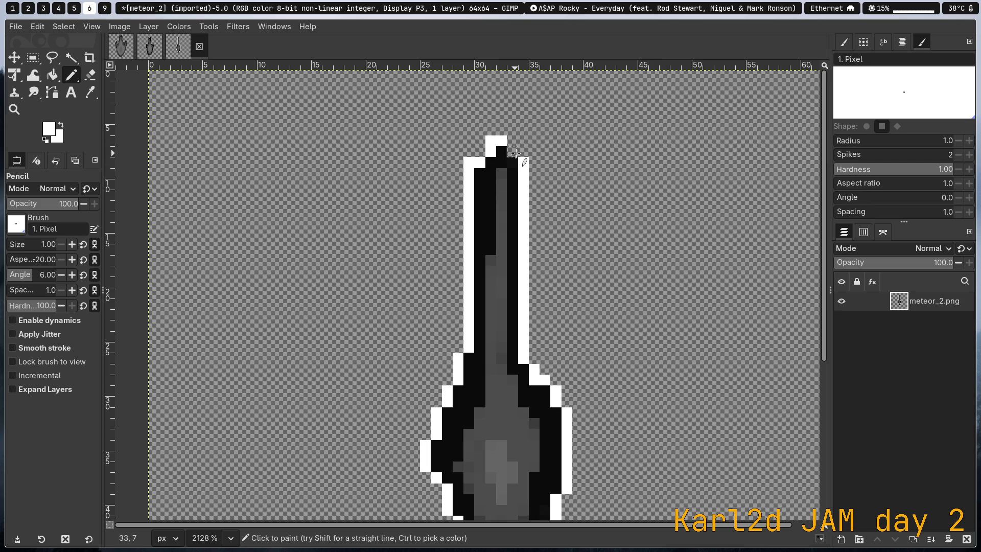
{"action": "key", "text": "ctrl+s"}
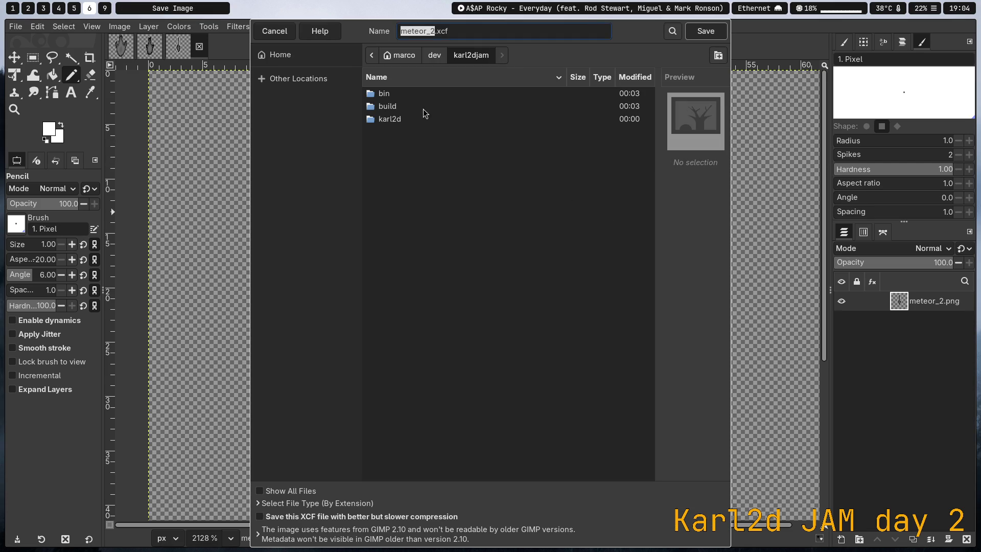
Export the outlined meteor as PNG over meteor_2.png in the karl2djam folder
{"action": "left_click", "coordinate": [274, 31]}
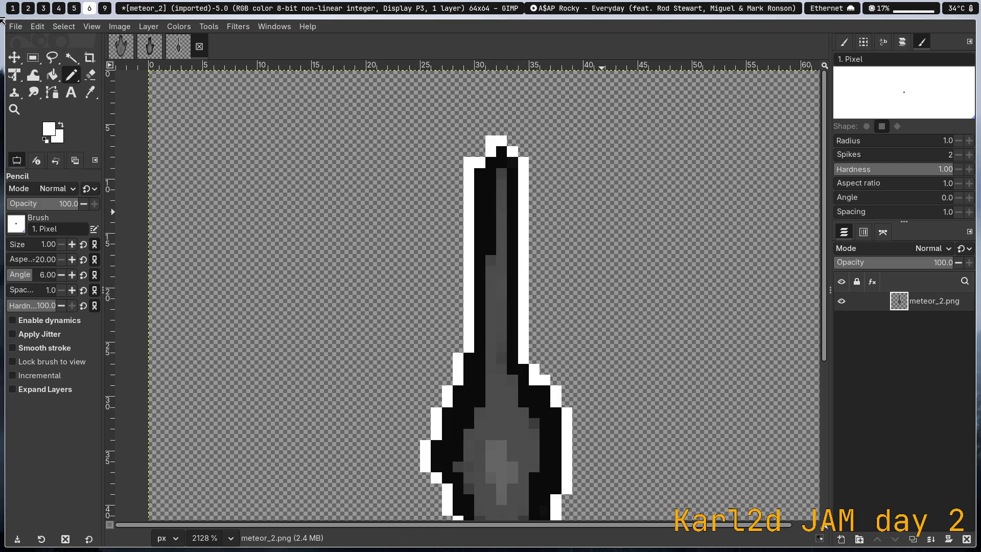
{"action": "left_click", "coordinate": [37, 27]}
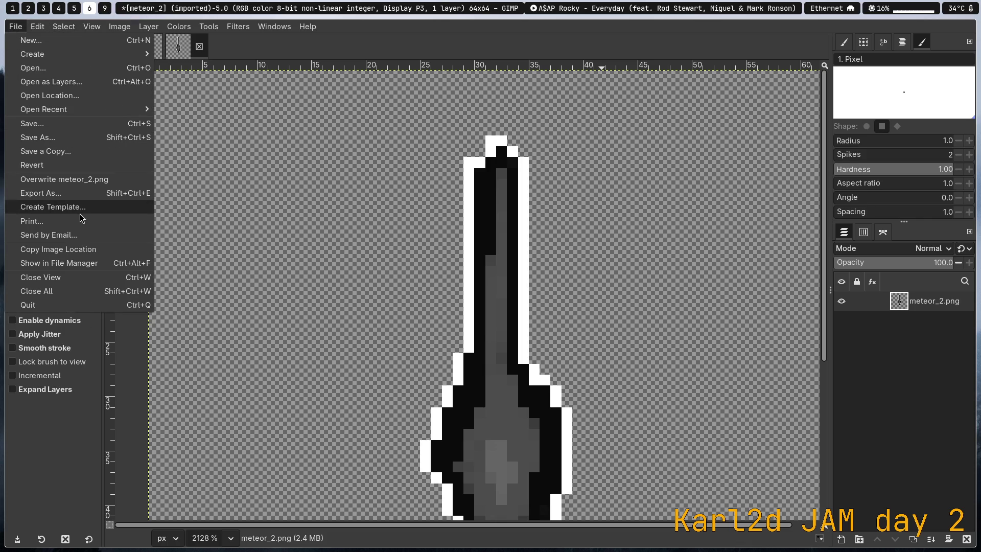
{"action": "left_click", "coordinate": [61, 193]}
{"action": "double_click", "coordinate": [404, 183]}
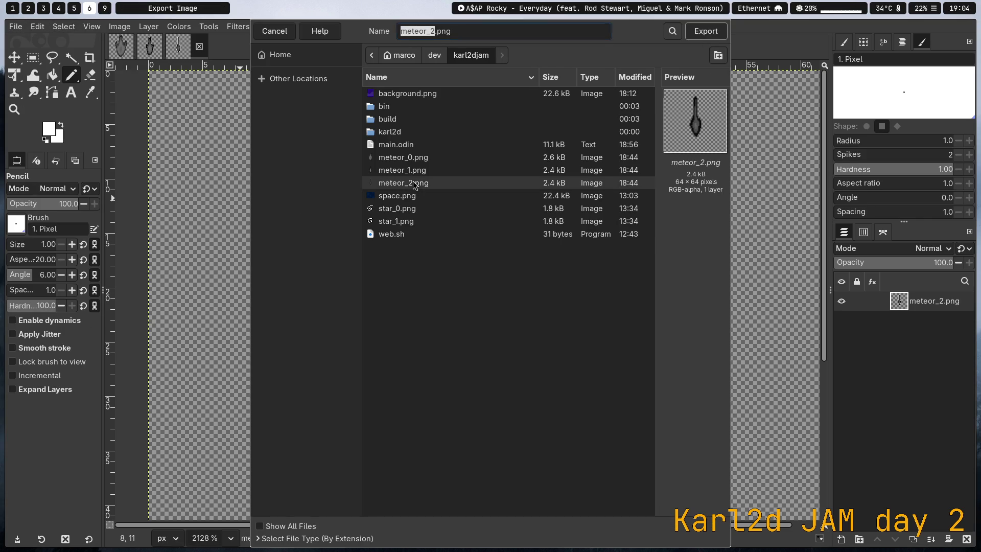
{"action": "left_click", "coordinate": [498, 316]}
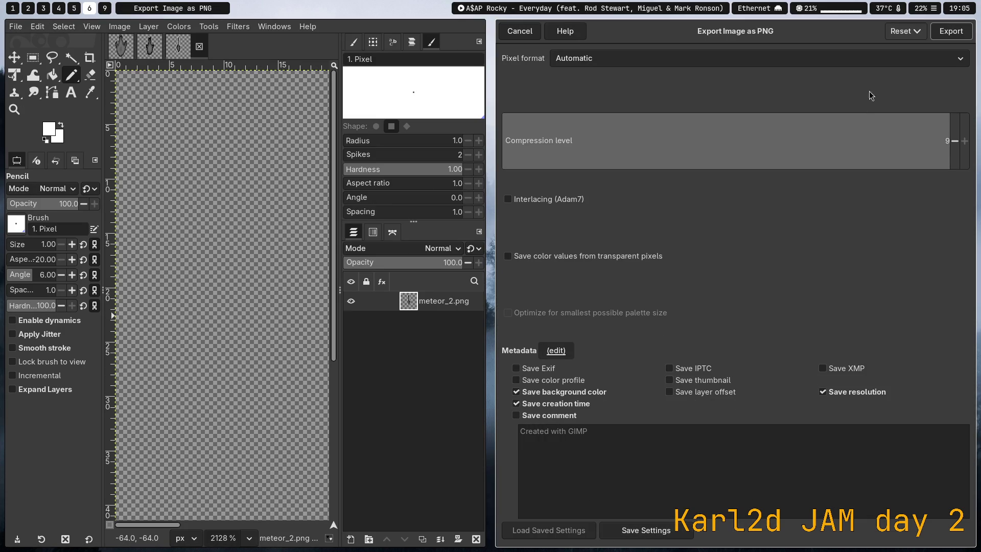
{"action": "left_click", "coordinate": [944, 33]}
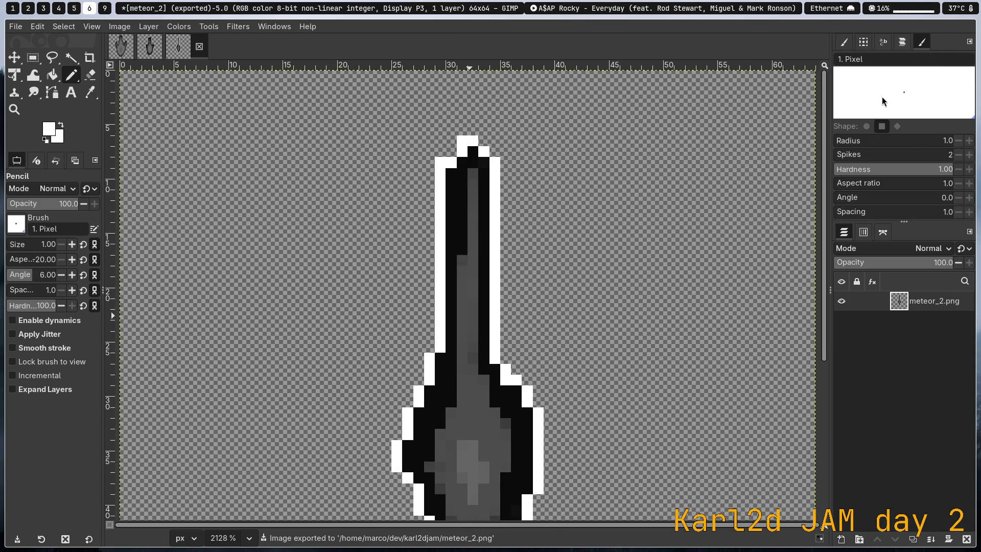
{"action": "key", "text": "super+1"}
Rerun the game with the new meteor sprite, ban a spam account in chat, then close the game
{"action": "key", "text": "Up"}
{"action": "key", "text": "Return"}
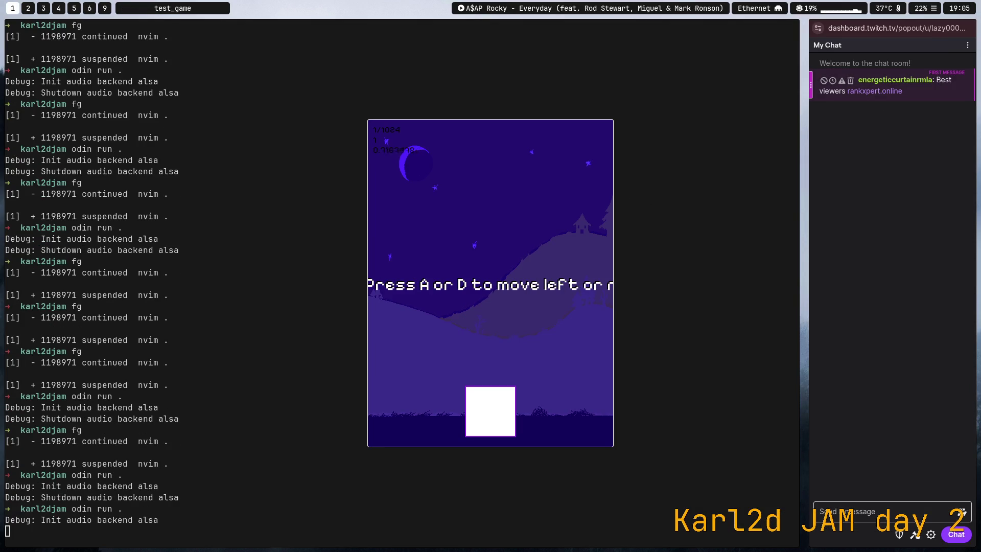
{"action": "right_click", "coordinate": [942, 97]}
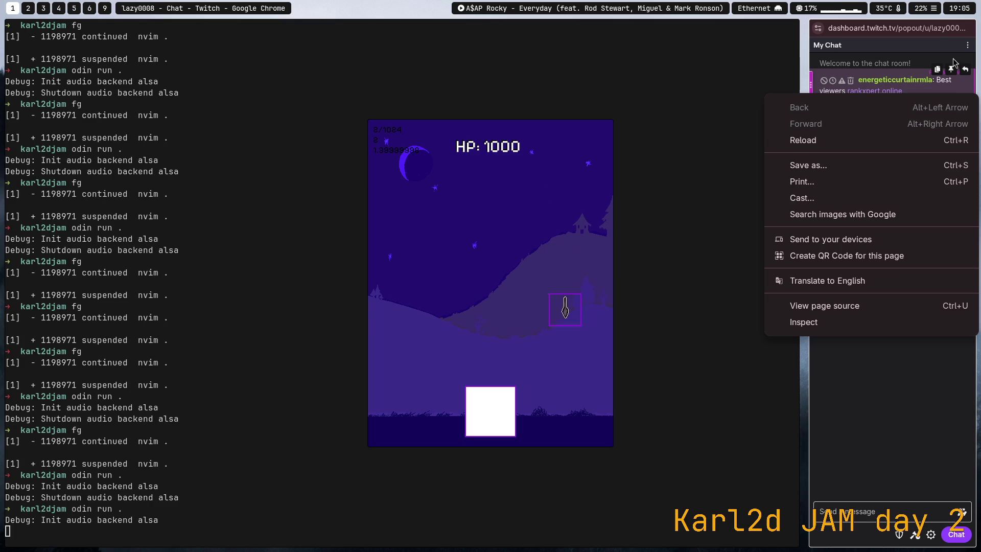
{"action": "left_click", "coordinate": [936, 433]}
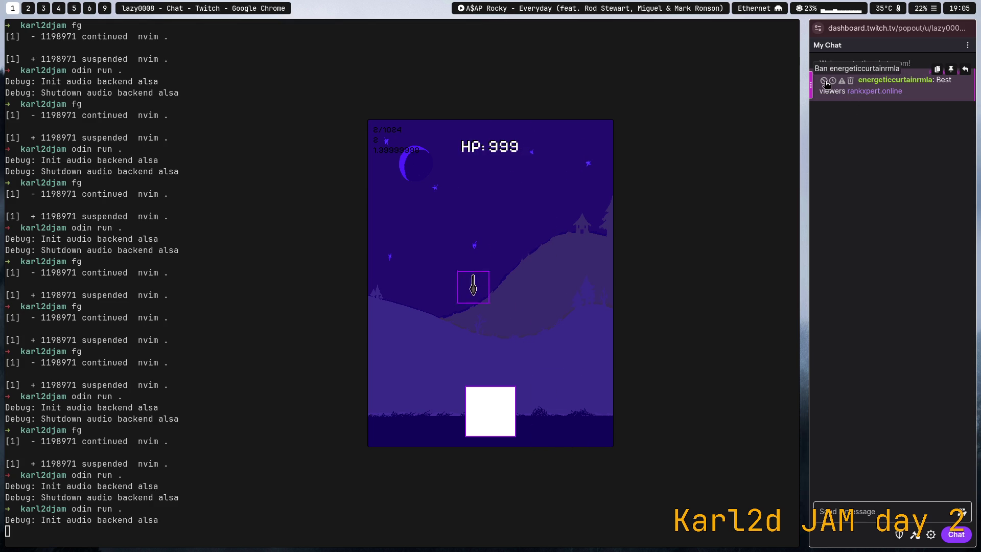
{"action": "left_click", "coordinate": [824, 81]}
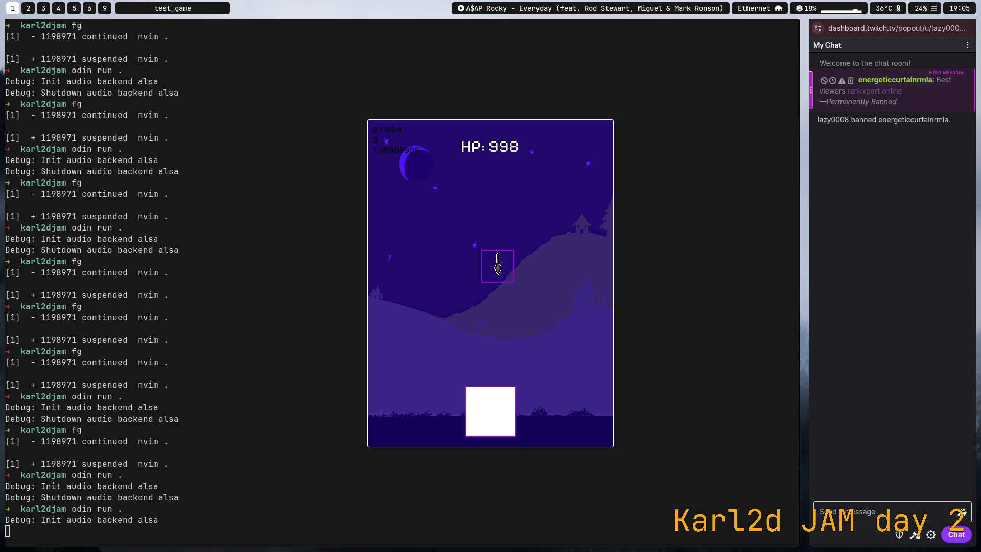
{"action": "key", "text": "Escape"}
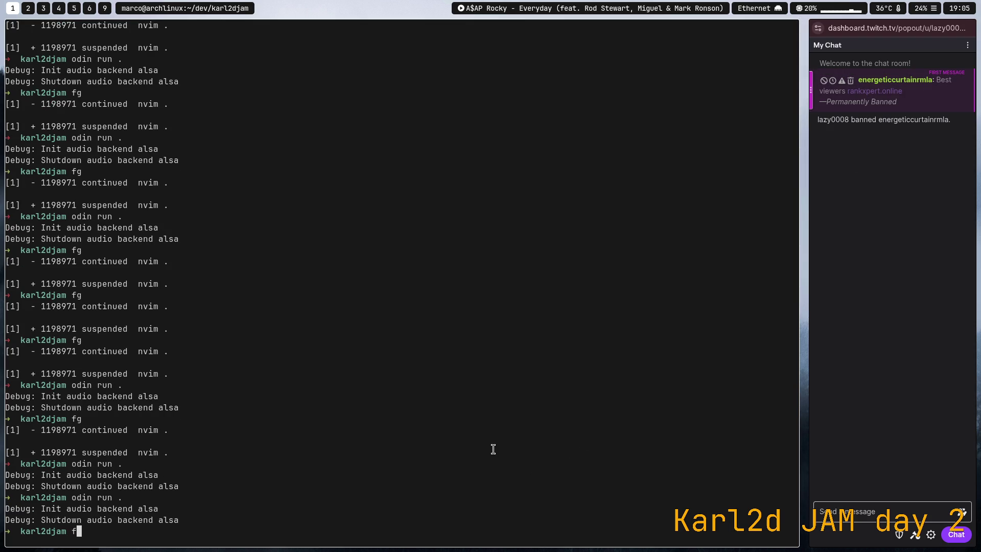
Resume Neovim and search main.odin for the falling_object_create call
{"action": "type", "text": "fg"}
{"action": "key", "text": "Return"}
{"action": "scroll", "coordinate": [494, 450], "scroll_direction": "down", "scroll_amount": 2}
{"action": "key", "text": "ctrl+o"}
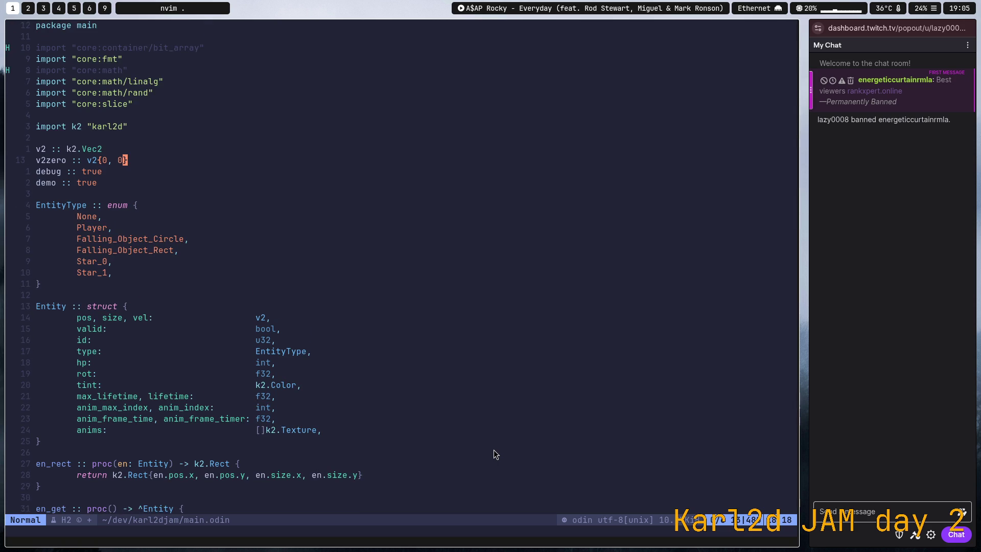
{"action": "key", "text": "j"}
{"action": "key", "text": "j"}
{"action": "key", "text": "j"}
{"action": "key", "text": "j"}
{"action": "key", "text": "j"}
{"action": "key", "text": "j"}
{"action": "key", "text": "j"}
{"action": "key", "text": "j"}
{"action": "key", "text": "j"}
{"action": "key", "text": "j"}
{"action": "key", "text": "j"}
{"action": "key", "text": "j"}
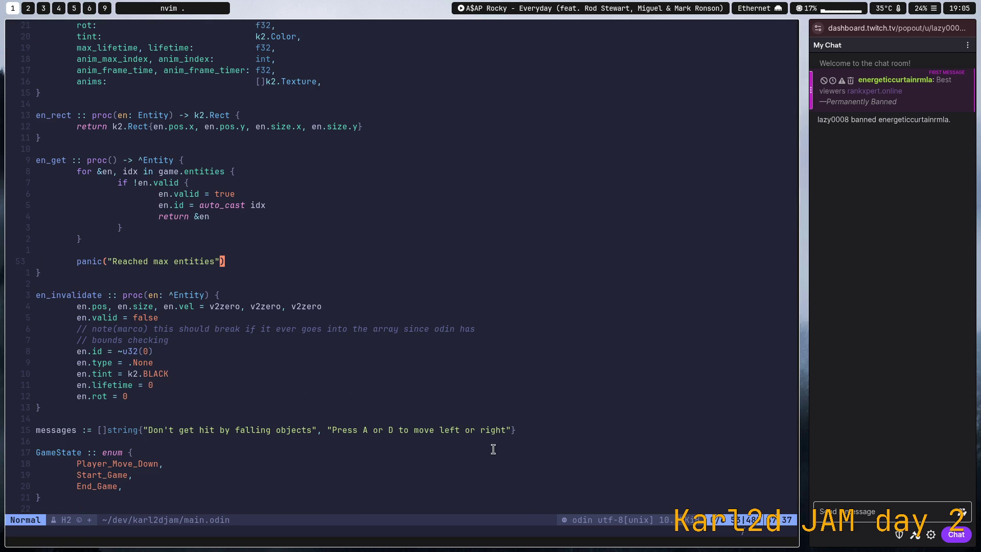
{"action": "key", "text": "slash"}
{"action": "type", "text": "falling_o"}
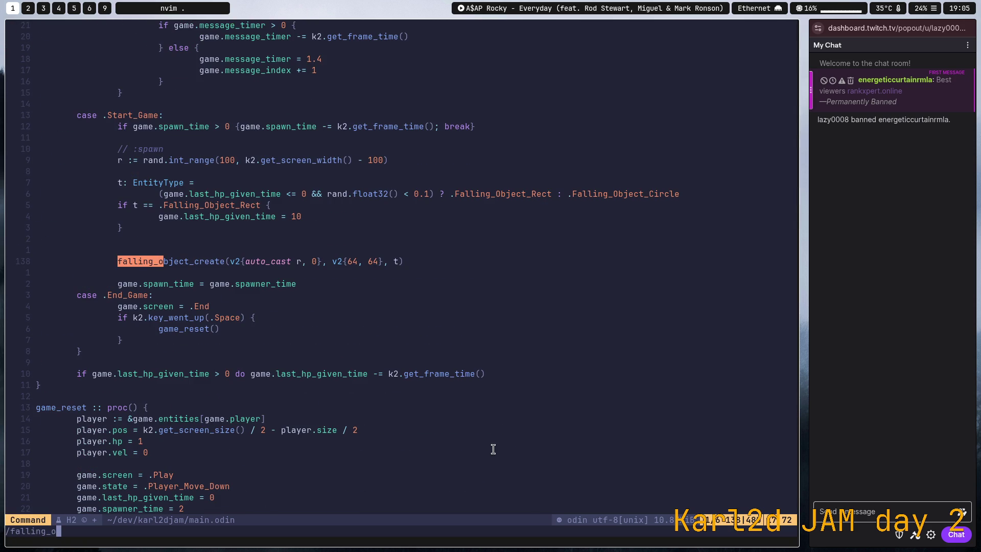
{"action": "key", "text": "Return"}
Change the falling object size from v2{64, 64} to v2{80, 80} and save main.odin
{"action": "key", "text": "w"}
{"action": "key", "text": "w"}
{"action": "key", "text": "w"}
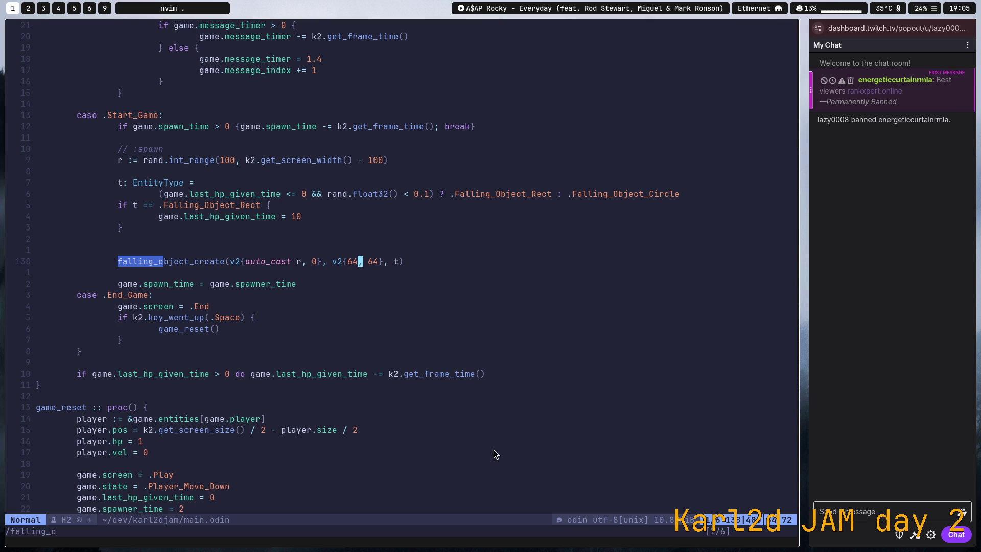
{"action": "key", "text": "i"}
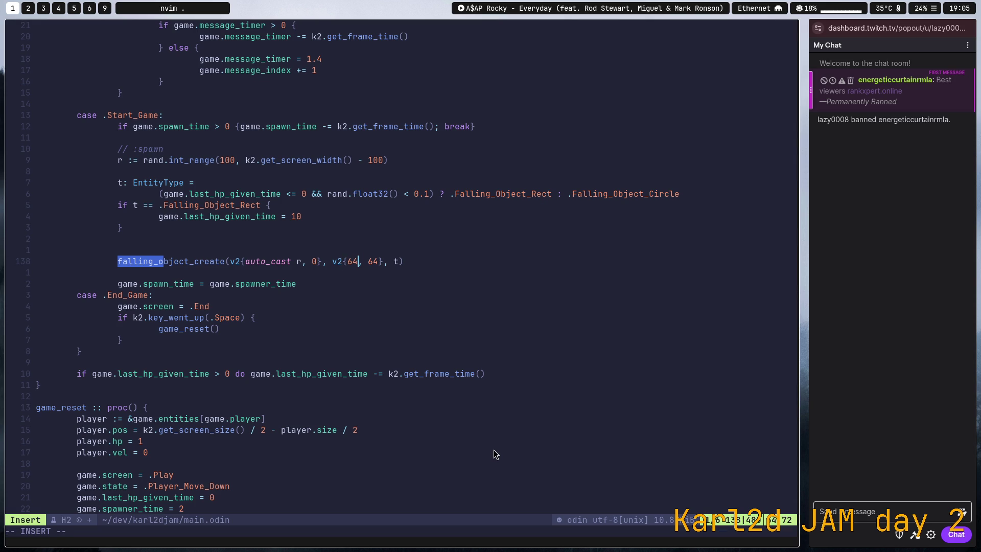
{"action": "key", "text": "BackSpace"}
{"action": "key", "text": "BackSpace"}
{"action": "type", "text": "80"}
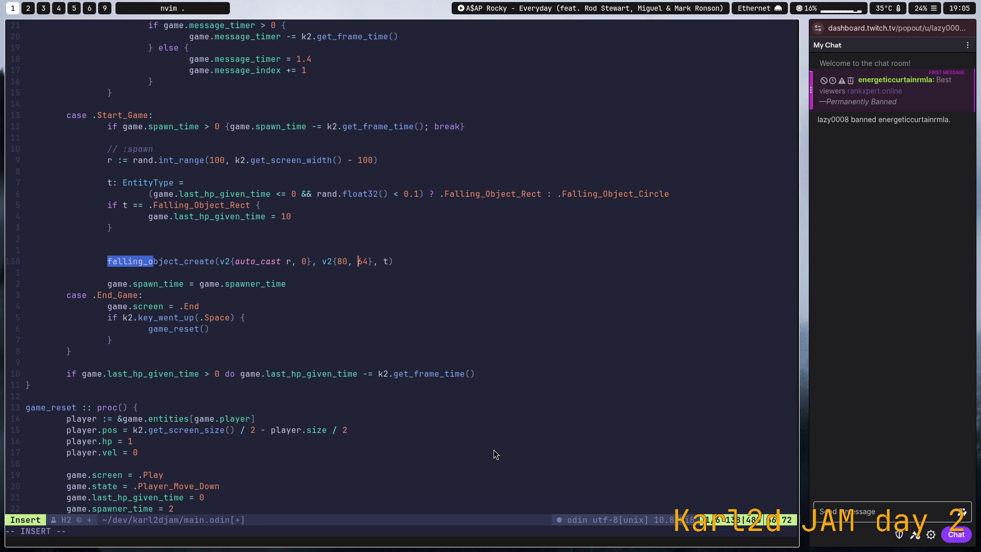
{"action": "key", "text": "BackSpace"}
{"action": "type", "text": "80"}
{"action": "key", "text": "Escape"}
{"action": "type", "text": ":w"}
{"action": "key", "text": "Return"}
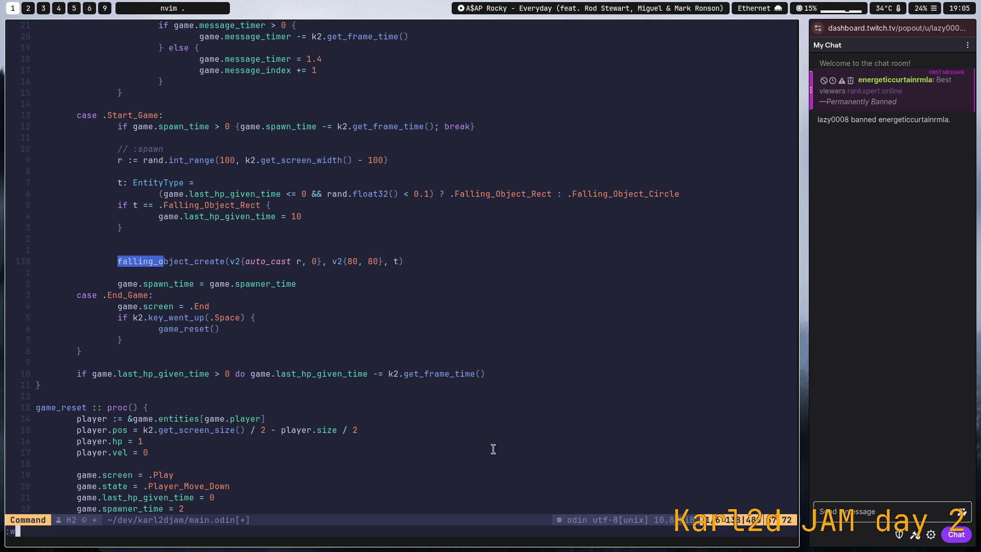
Suspend Neovim and relaunch the game with odin run
{"action": "key", "text": "ctrl+z"}
{"action": "key", "text": "Up"}
{"action": "key", "text": "Up"}
{"action": "key", "text": "Return"}
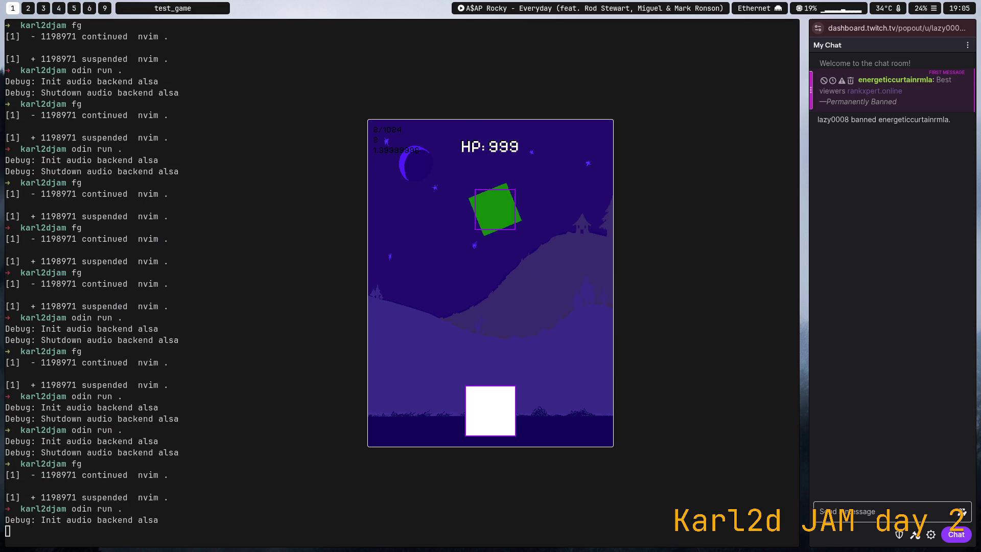
Close the game window and resume Neovim with fg
{"action": "key", "text": "Escape"}
{"action": "type", "text": "fg"}
{"action": "key", "text": "Return"}
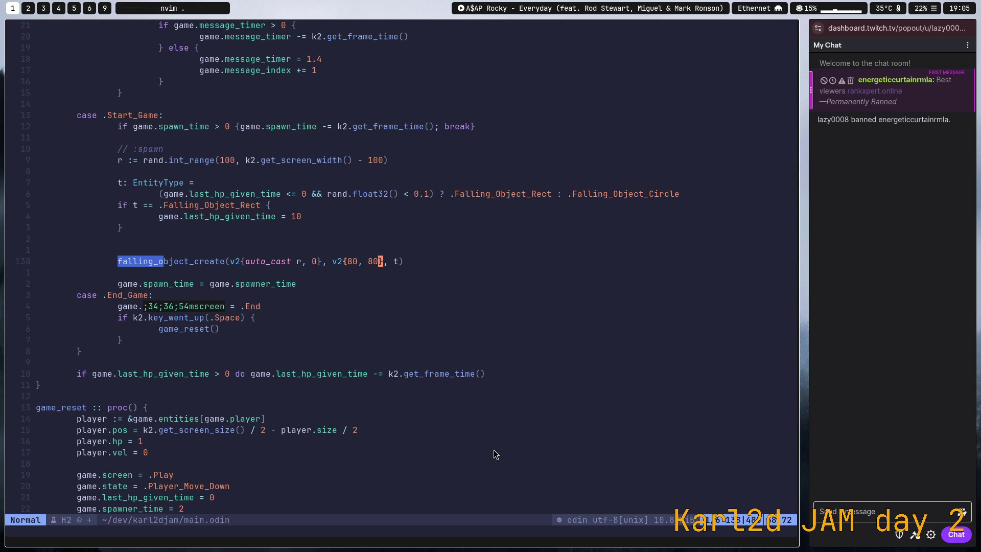
Glance over the Twitch dashboard, OBS and other workspaces, ending on GIMP on workspace 6
{"action": "key", "text": "super+3"}
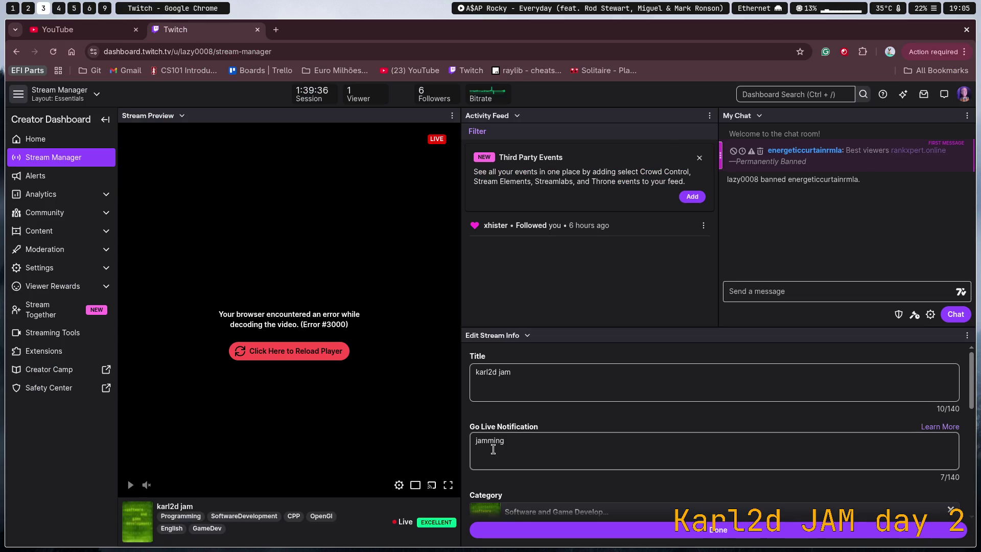
{"action": "key", "text": "super+4"}
{"action": "key", "text": "super+2"}
{"action": "key", "text": "super+1"}
{"action": "key", "text": "super+4"}
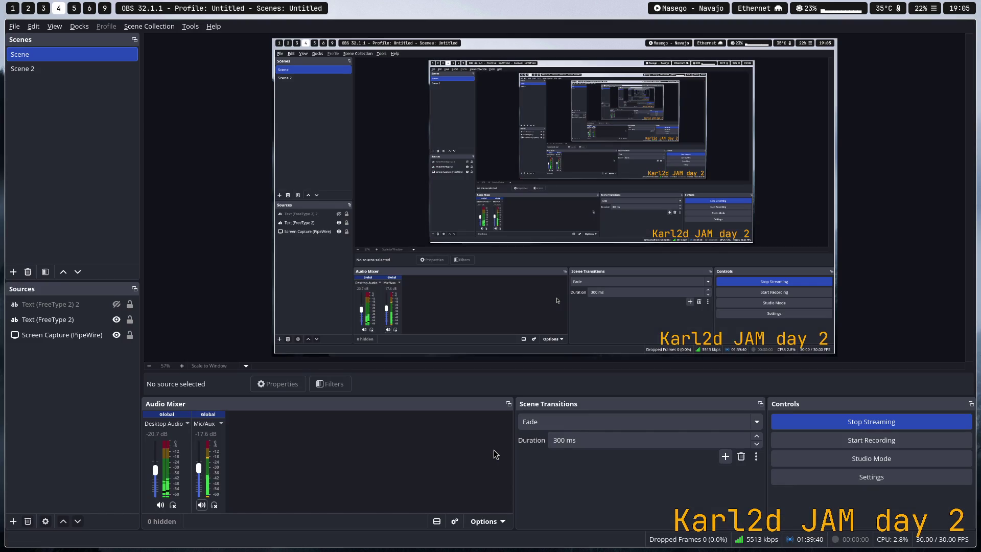
{"action": "key", "text": "super+5"}
{"action": "key", "text": "super+6"}
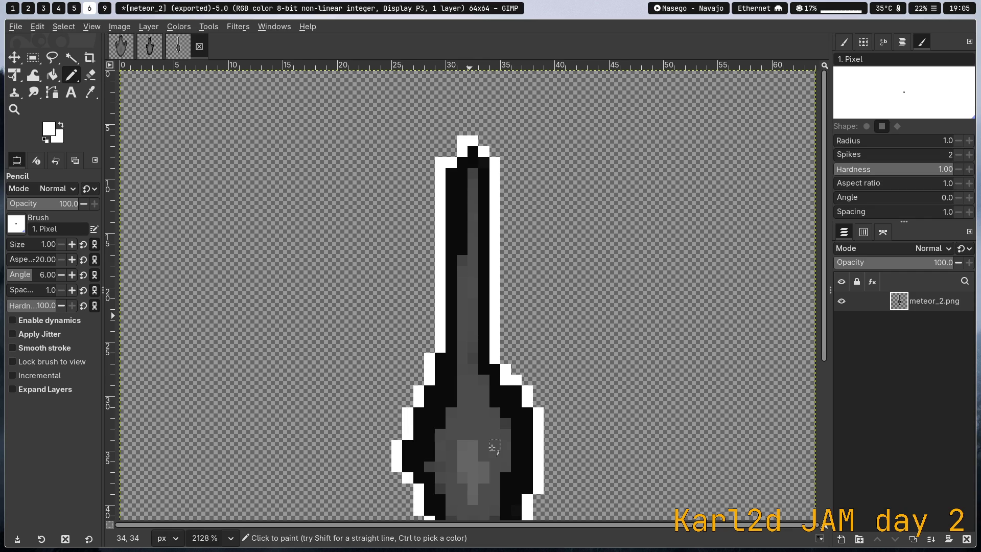
Zoom out, cancel saving meteor_2 as an XCF, and bring up the meteor_1 image
{"action": "scroll", "coordinate": [555, 333], "scroll_direction": "down", "scroll_amount": 1}
{"action": "scroll", "coordinate": [556, 333], "scroll_direction": "down", "scroll_amount": 1}
{"action": "scroll", "coordinate": [557, 333], "scroll_direction": "down", "scroll_amount": 1}
{"action": "scroll", "coordinate": [557, 333], "scroll_direction": "down", "scroll_amount": 1}
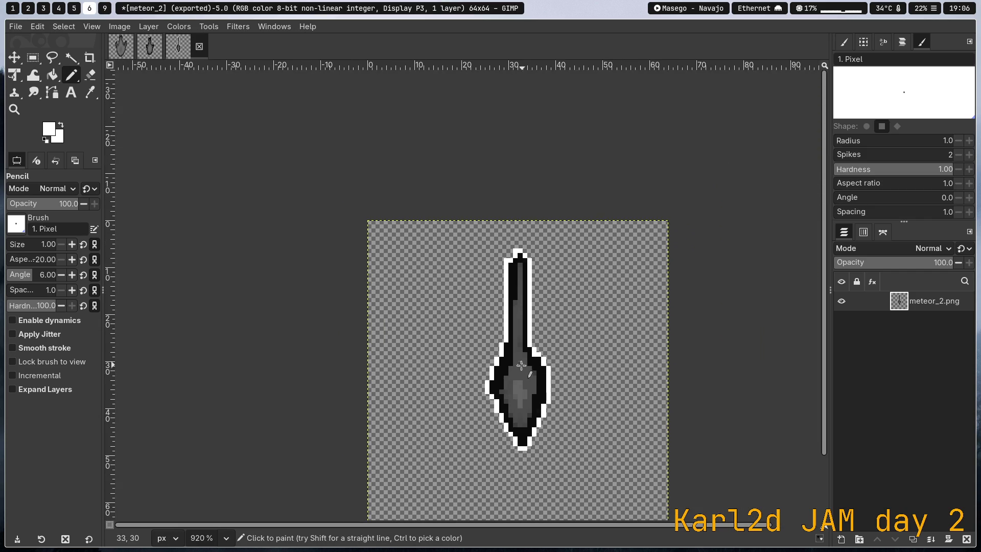
{"action": "key", "text": "ctrl+s"}
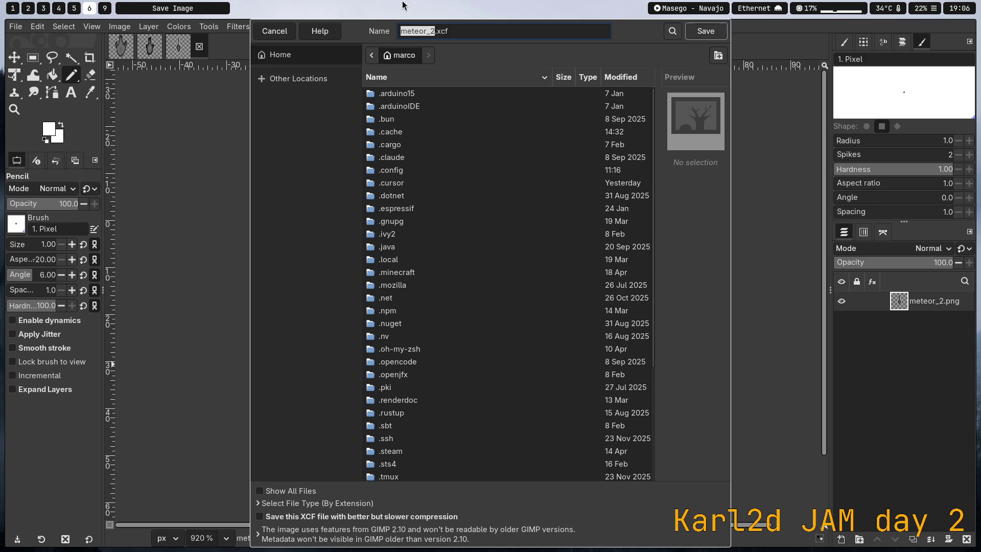
{"action": "left_click", "coordinate": [275, 32]}
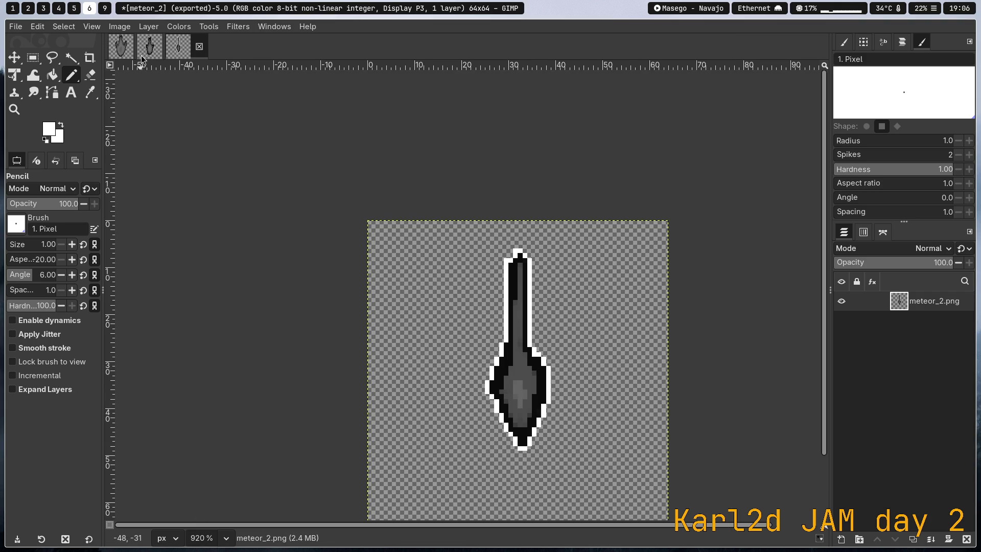
{"action": "left_click", "coordinate": [144, 57]}
{"action": "scroll", "coordinate": [340, 299], "scroll_direction": "up", "scroll_amount": 8}
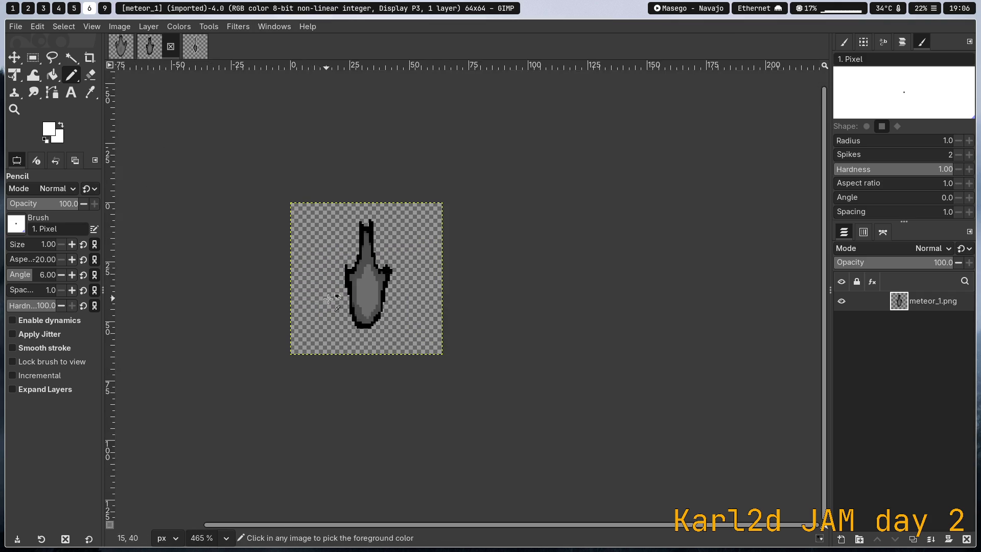
Try Smudge and Free Select on meteor_1, undoing the stray smudge and cancelling the lasso
{"action": "scroll", "coordinate": [340, 299], "scroll_direction": "down", "scroll_amount": 1}
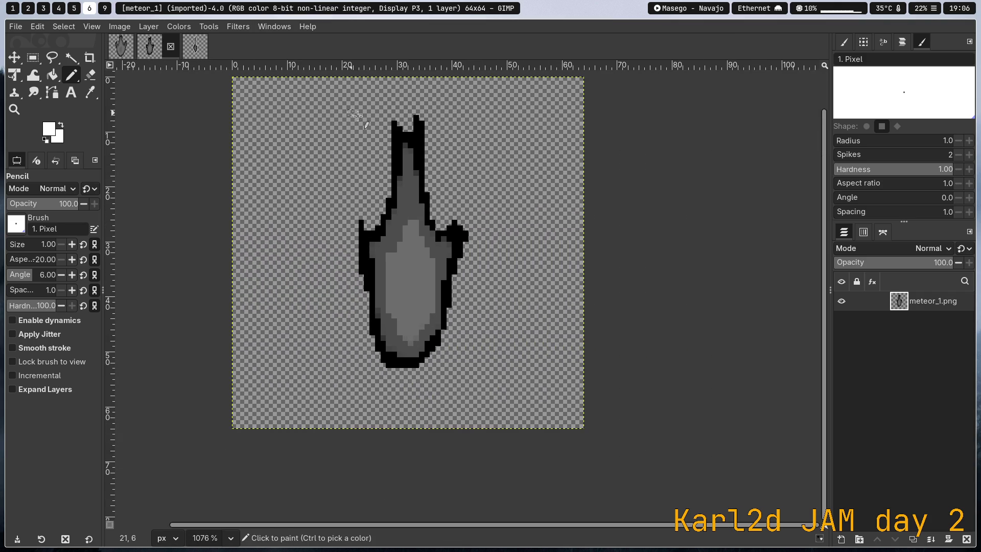
{"action": "key", "text": "s"}
{"action": "left_click", "coordinate": [486, 390]}
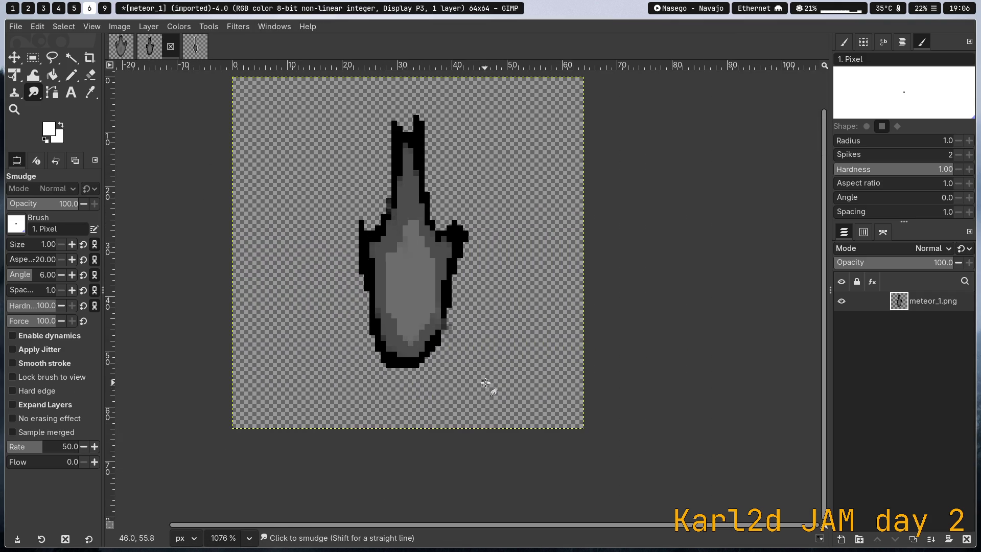
{"action": "key", "text": "ctrl+z"}
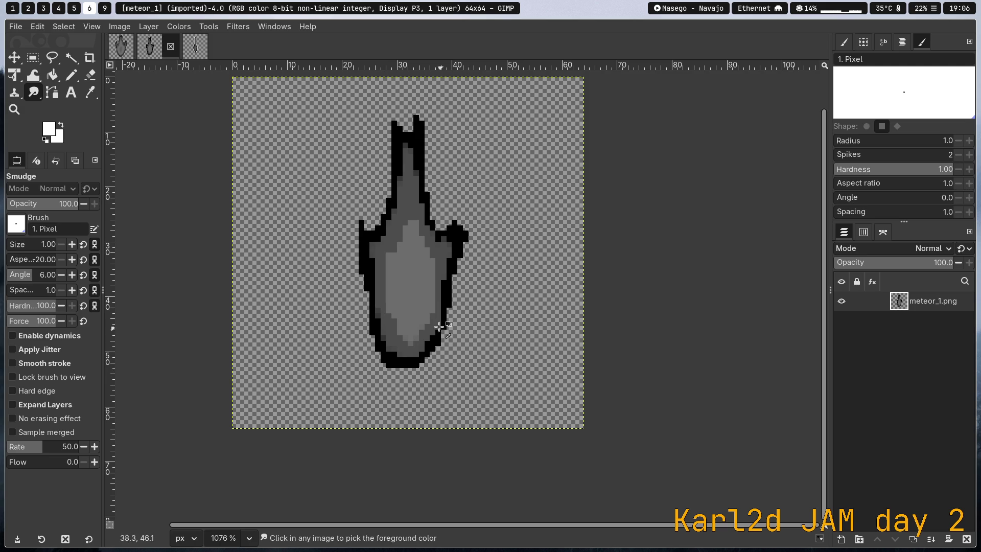
{"action": "left_click", "coordinate": [31, 59]}
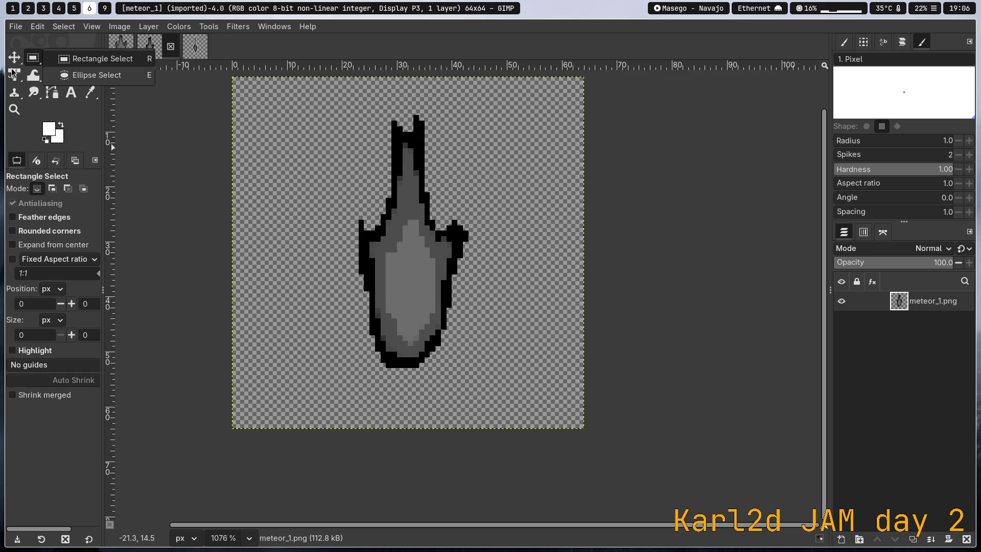
{"action": "left_click", "coordinate": [51, 57]}
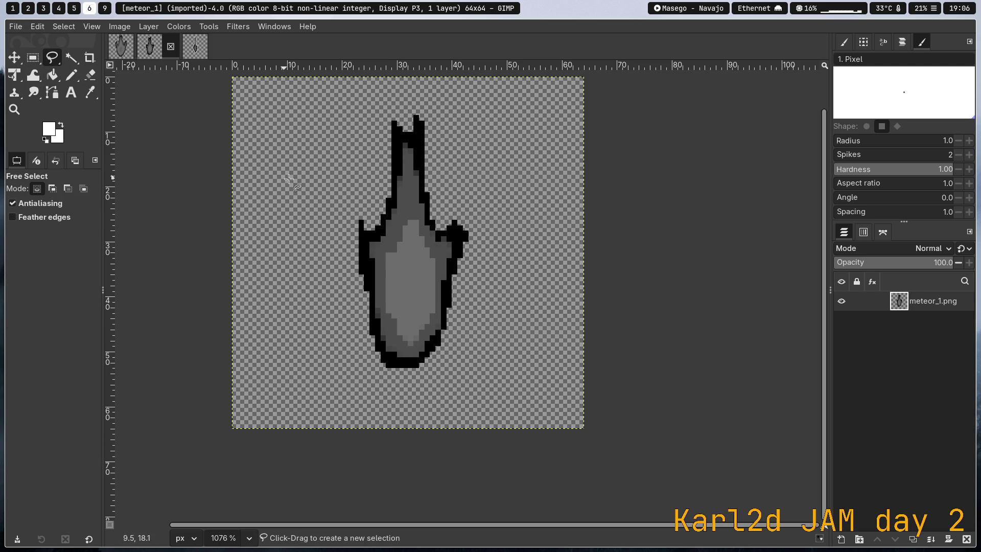
{"action": "left_click", "coordinate": [373, 263]}
{"action": "right_click", "coordinate": [330, 240]}
{"action": "key", "text": "Escape"}
{"action": "right_click", "coordinate": [321, 282]}
{"action": "key", "text": "Escape"}
Use Fuzzy Select to select the meteor's black outline
{"action": "right_click", "coordinate": [77, 64]}
{"action": "left_click", "coordinate": [128, 59]}
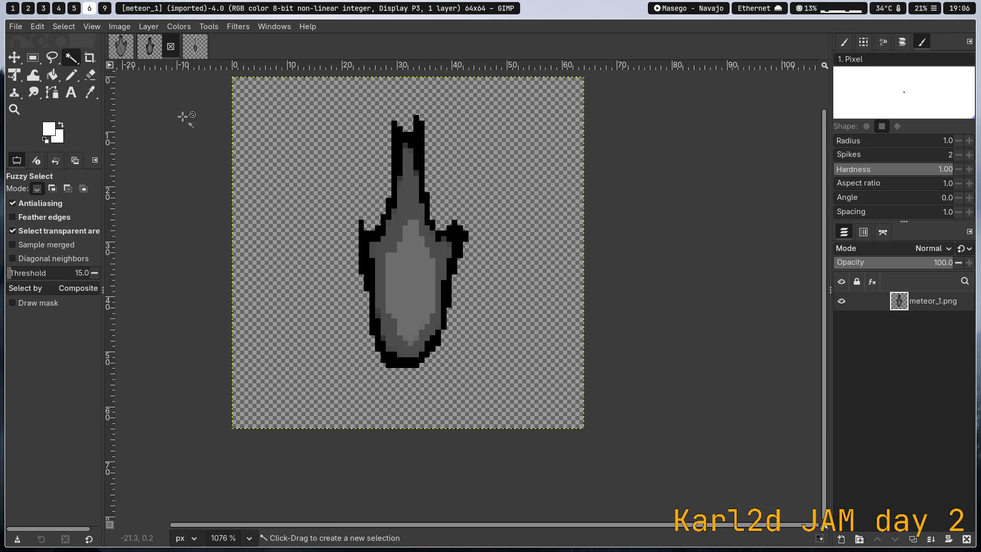
{"action": "left_click", "coordinate": [423, 258]}
{"action": "left_click", "coordinate": [381, 233]}
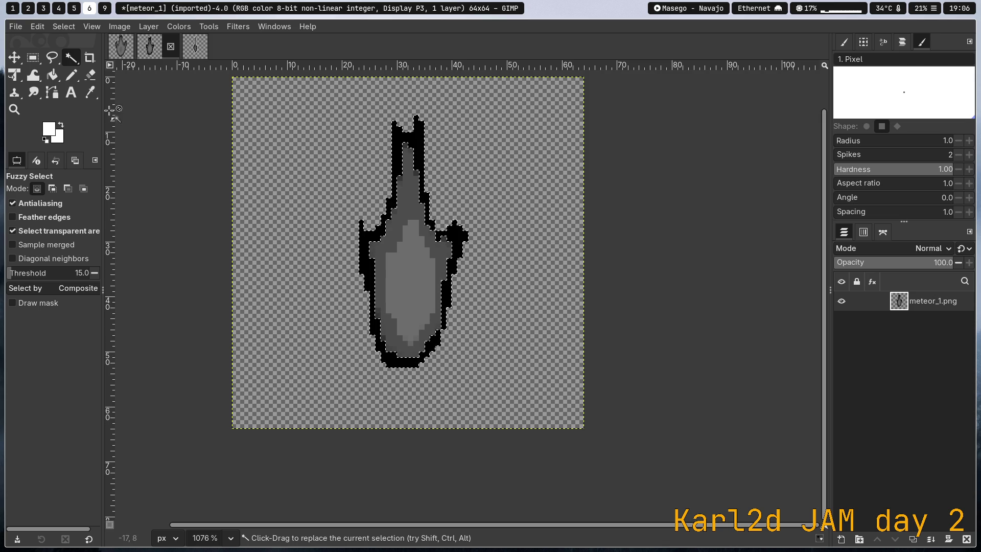
{"action": "left_click", "coordinate": [65, 27]}
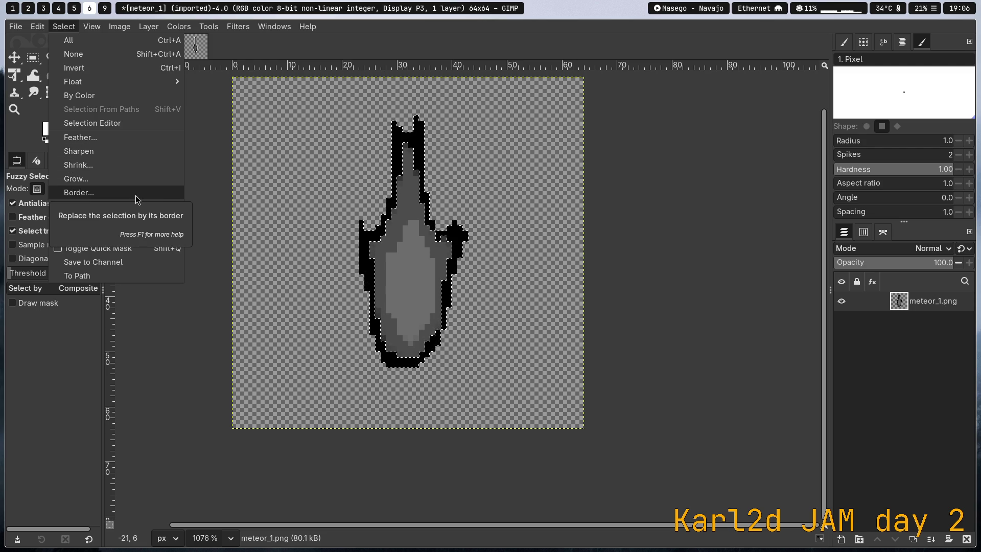
Turn the outline selection into a 1-pixel border
{"action": "left_click", "coordinate": [136, 195]}
{"action": "left_click", "coordinate": [486, 280]}
{"action": "left_click", "coordinate": [486, 280]}
{"action": "left_click", "coordinate": [486, 280]}
{"action": "left_click", "coordinate": [486, 280]}
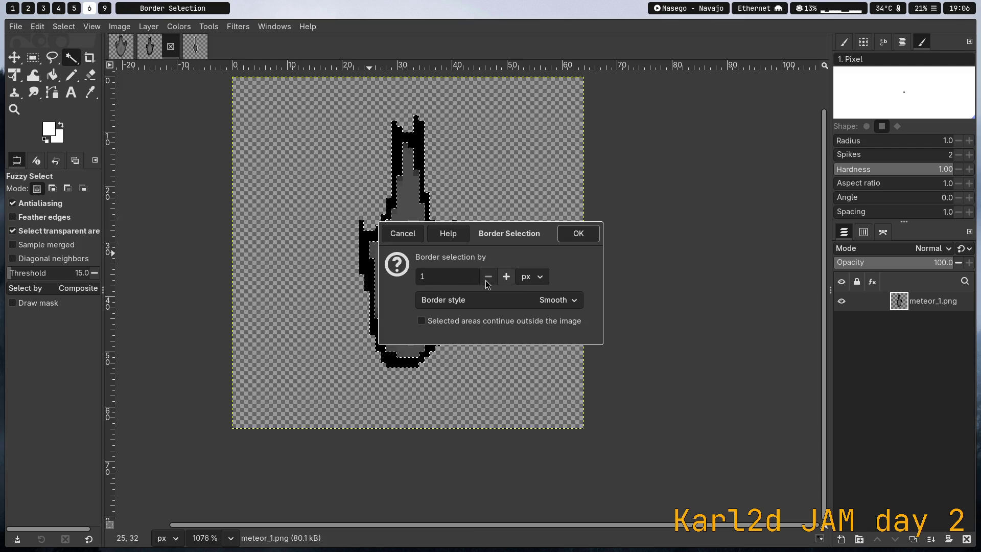
{"action": "left_click", "coordinate": [578, 234]}
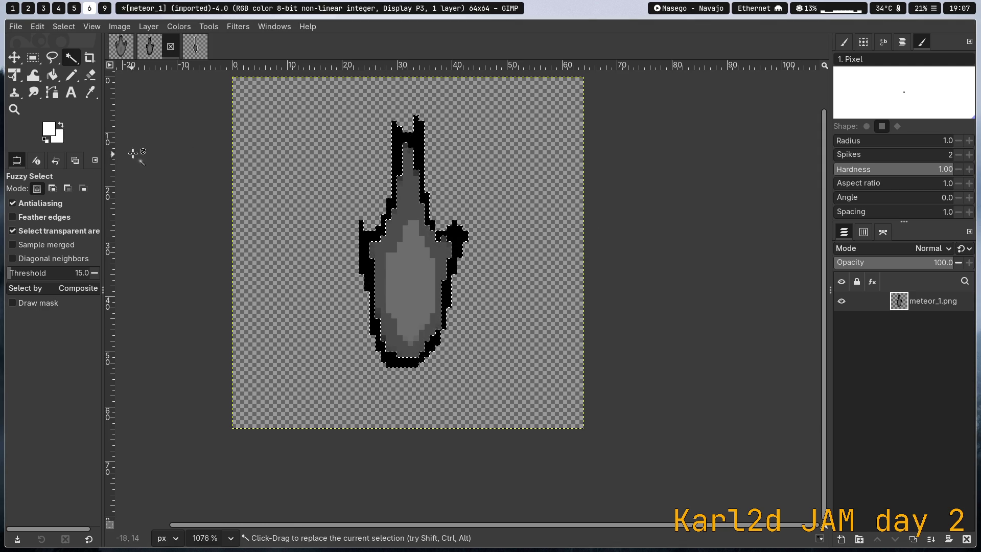
{"action": "left_click", "coordinate": [143, 28]}
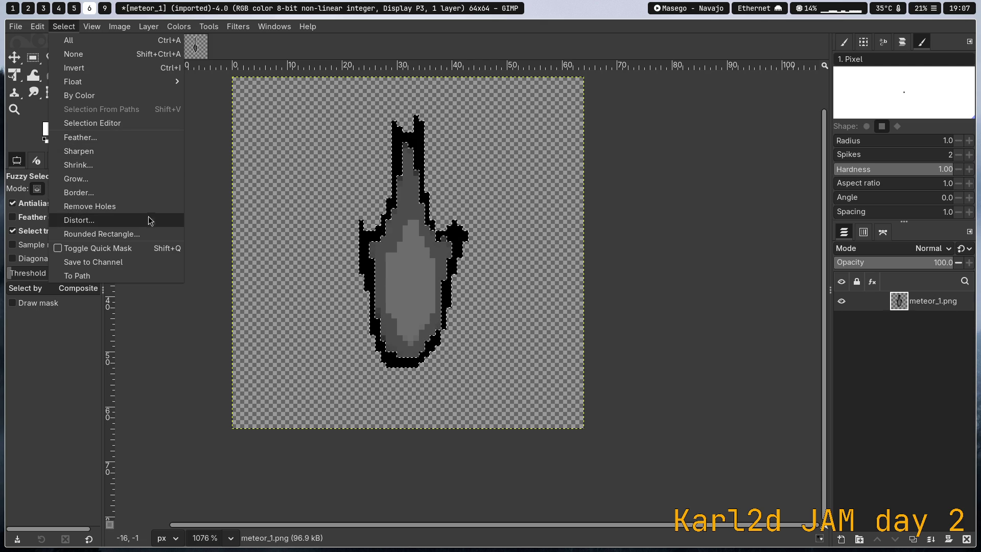
Redo the 1-pixel border with the Hard border style
{"action": "left_click", "coordinate": [132, 193]}
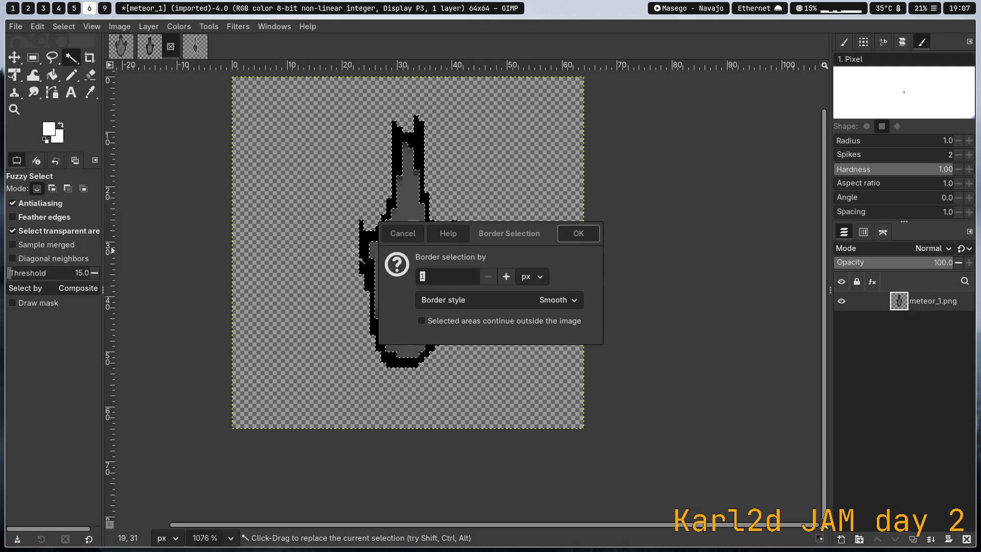
{"action": "left_click", "coordinate": [518, 302]}
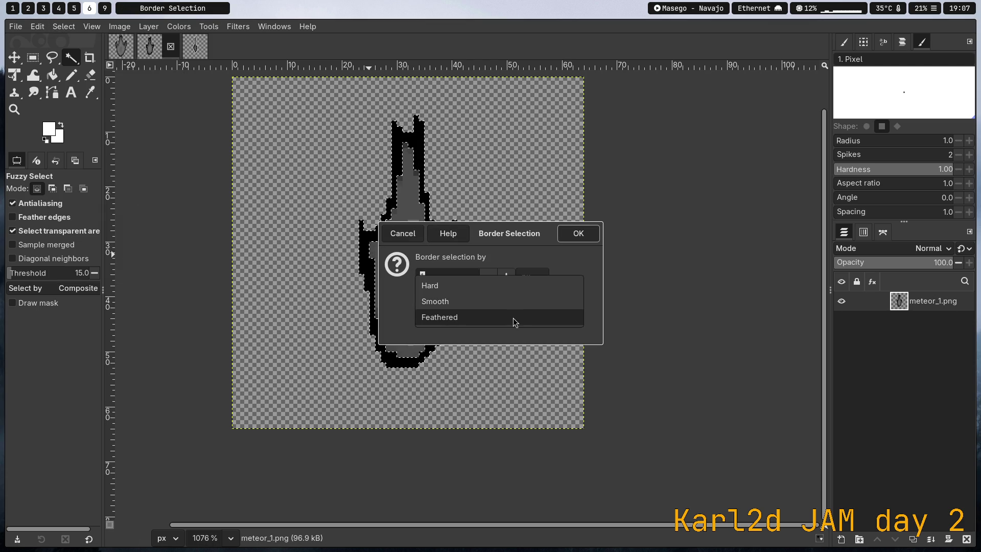
{"action": "left_click", "coordinate": [506, 284]}
{"action": "left_click", "coordinate": [506, 277]}
{"action": "left_click", "coordinate": [488, 276]}
{"action": "left_click", "coordinate": [578, 234]}
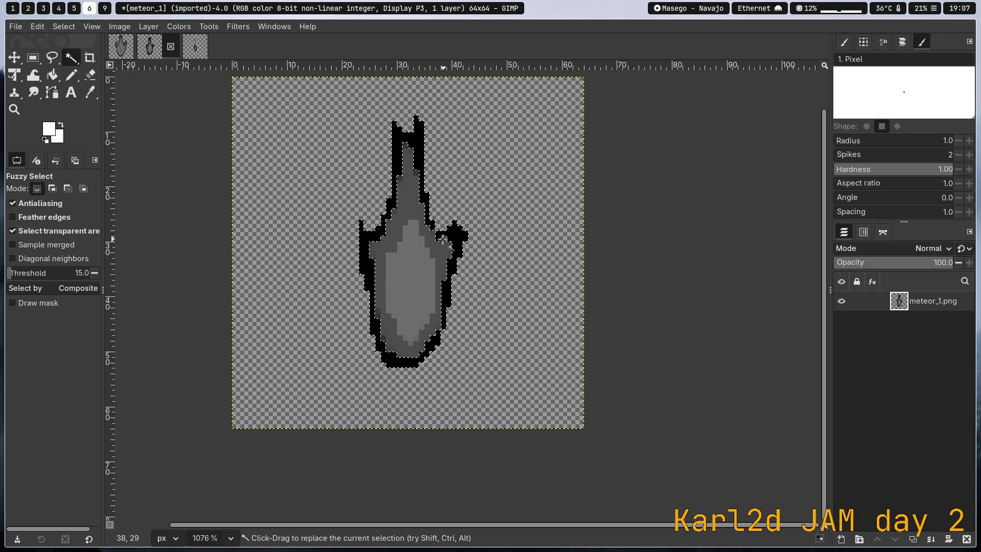
Experiment with subtracting and inverting the meteor's inner grey region, then undo it
{"action": "left_click", "coordinate": [146, 27]}
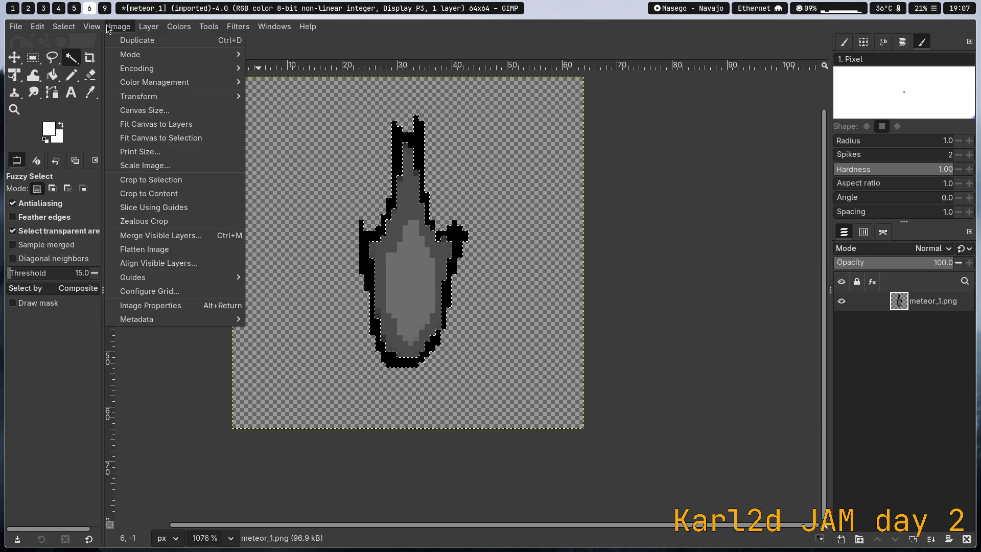
{"action": "left_click", "coordinate": [83, 72]}
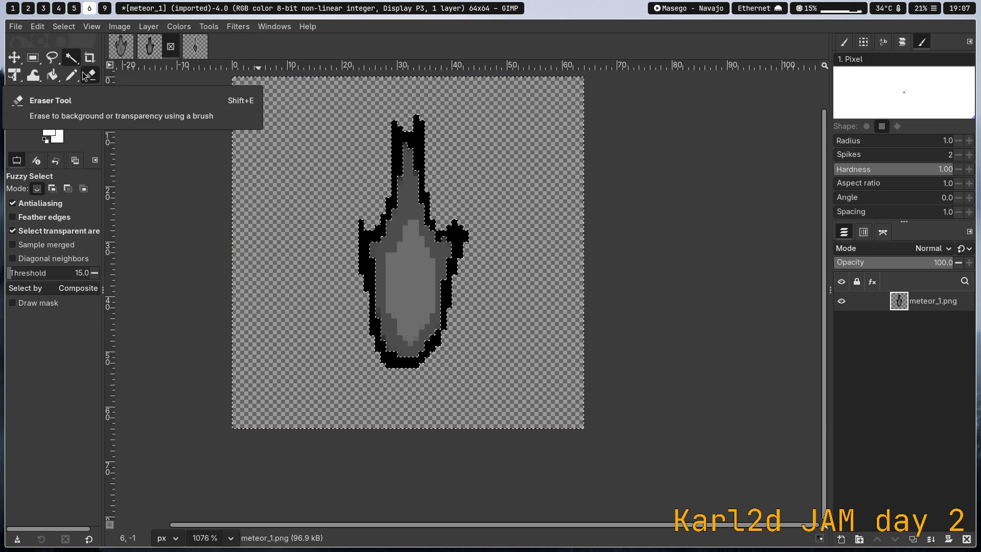
{"action": "left_click", "coordinate": [385, 243], "text": "ctrl"}
{"action": "left_click_drag", "start_coordinate": [385, 243], "coordinate": [399, 258]}
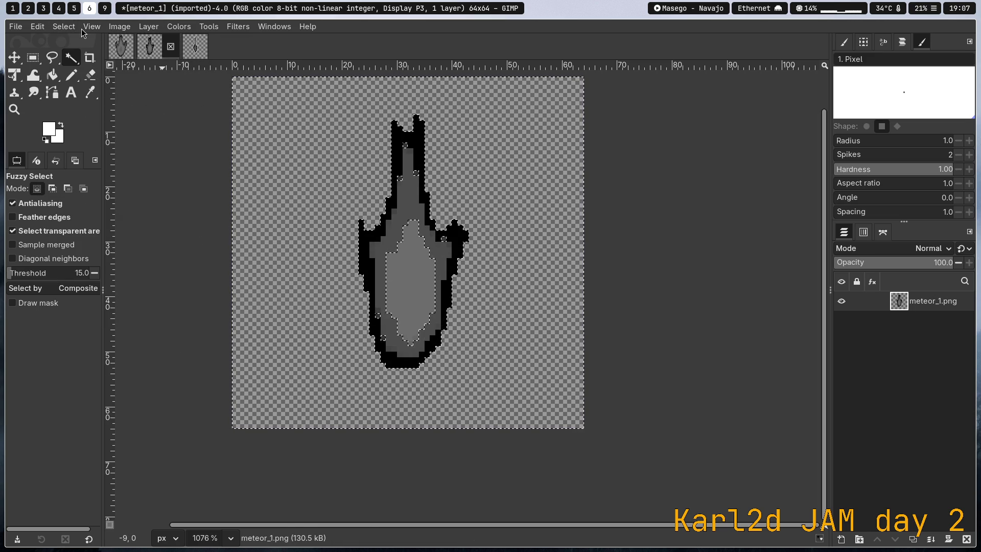
{"action": "left_click", "coordinate": [63, 26]}
{"action": "left_click", "coordinate": [66, 64]}
{"action": "key", "text": "ctrl+z"}
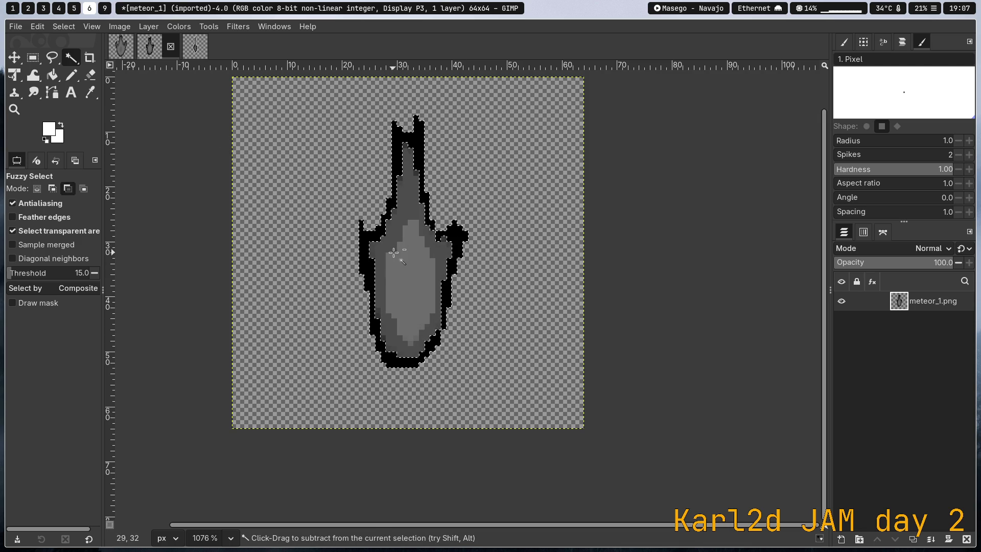
{"action": "left_click", "coordinate": [367, 242], "text": "ctrl"}
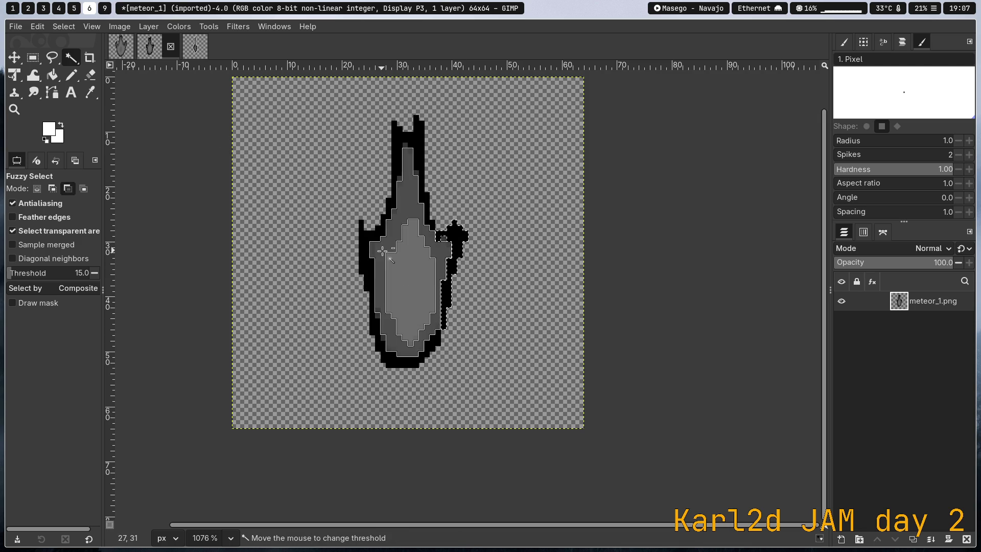
Fuzzy-select the meteor's mid-grey ring and black outer outline with Ctrl modifiers
{"action": "left_click", "coordinate": [402, 174], "text": "ctrl"}
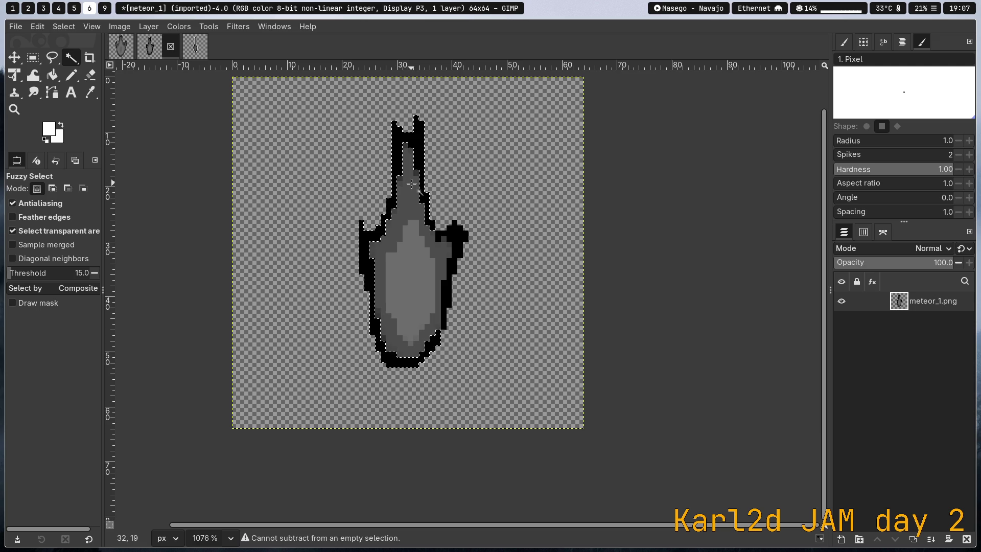
{"action": "key", "text": "ctrl"}
{"action": "left_click", "coordinate": [412, 202]}
{"action": "left_click", "coordinate": [386, 220]}
{"action": "key", "text": "ctrl"}
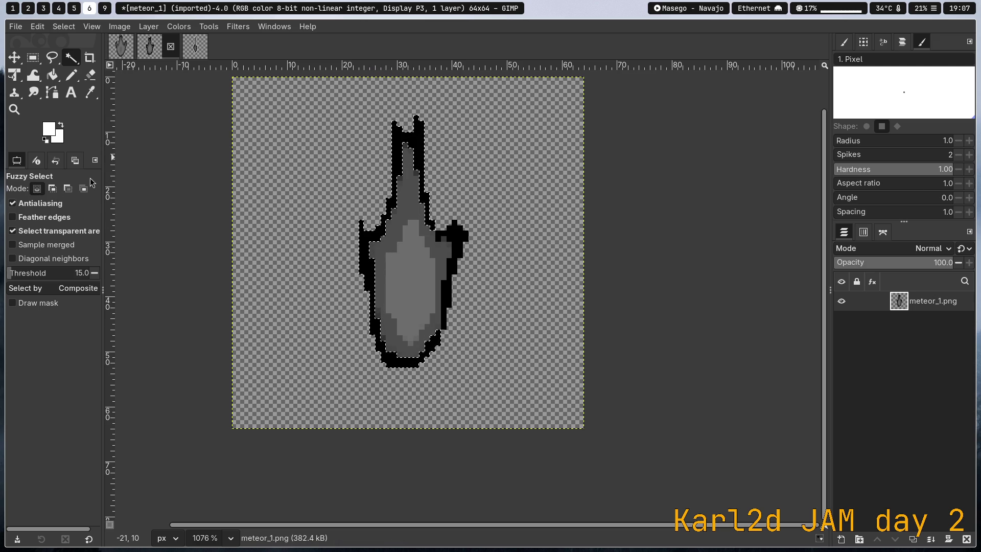
In Add mode, add the light-grey body, neck and right-side outline pixels to the selection
{"action": "left_click", "coordinate": [52, 189]}
{"action": "key", "text": "ctrl"}
{"action": "left_click_drag", "start_coordinate": [390, 242], "coordinate": [409, 254]}
{"action": "left_click", "coordinate": [414, 172]}
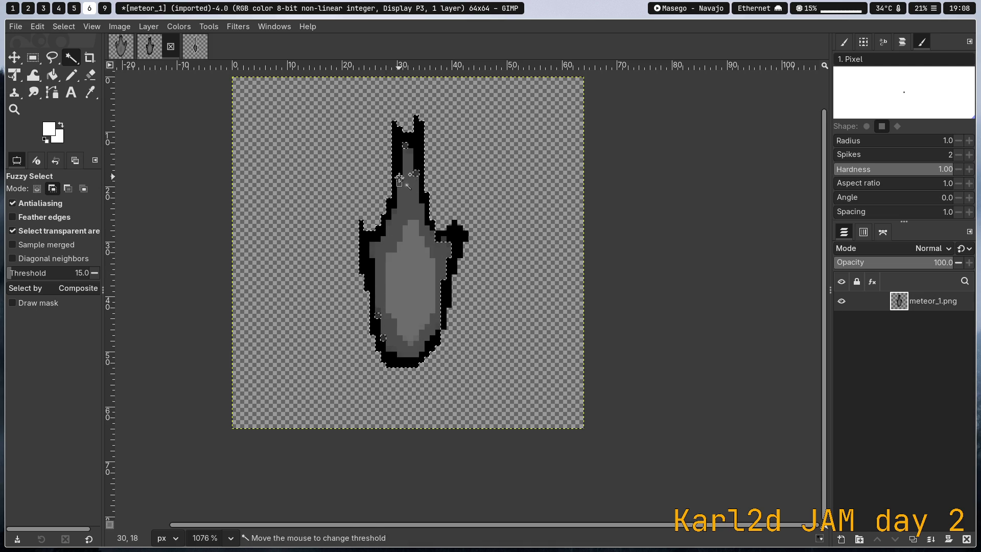
{"action": "left_click", "coordinate": [397, 150]}
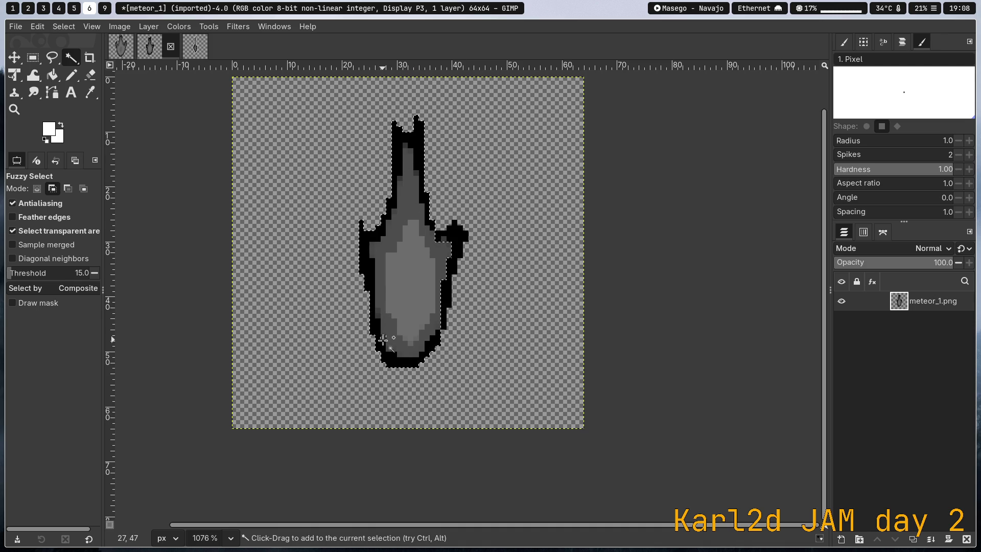
{"action": "left_click", "coordinate": [446, 294]}
{"action": "left_click", "coordinate": [69, 27]}
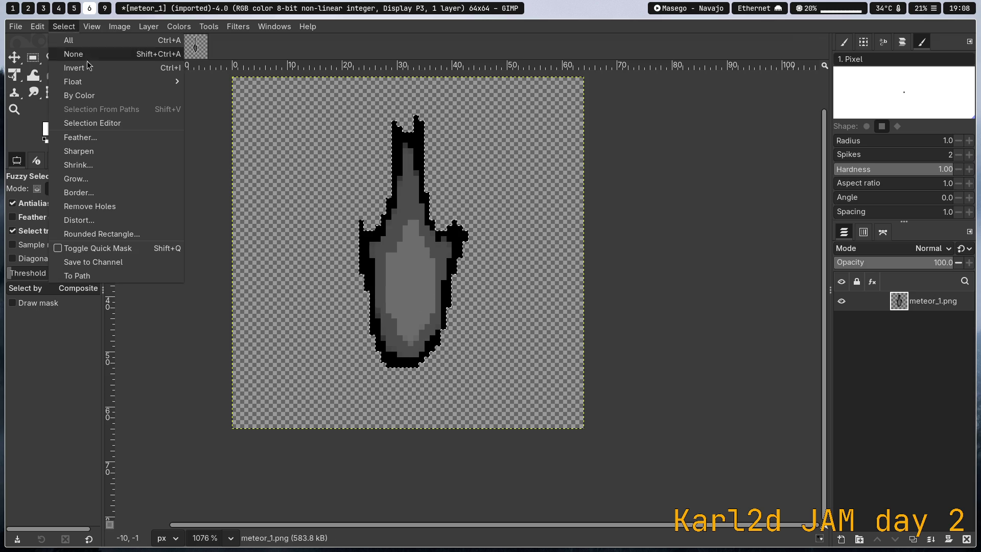
Try a border on the selection, undo it, and invert the selection
{"action": "left_click", "coordinate": [100, 193]}
{"action": "left_click", "coordinate": [583, 231]}
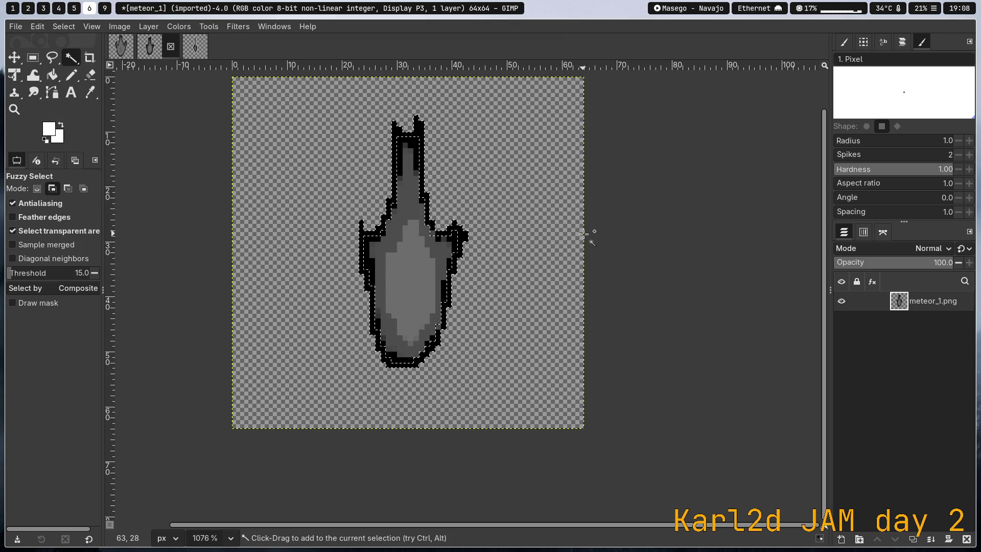
{"action": "key", "text": "ctrl+z"}
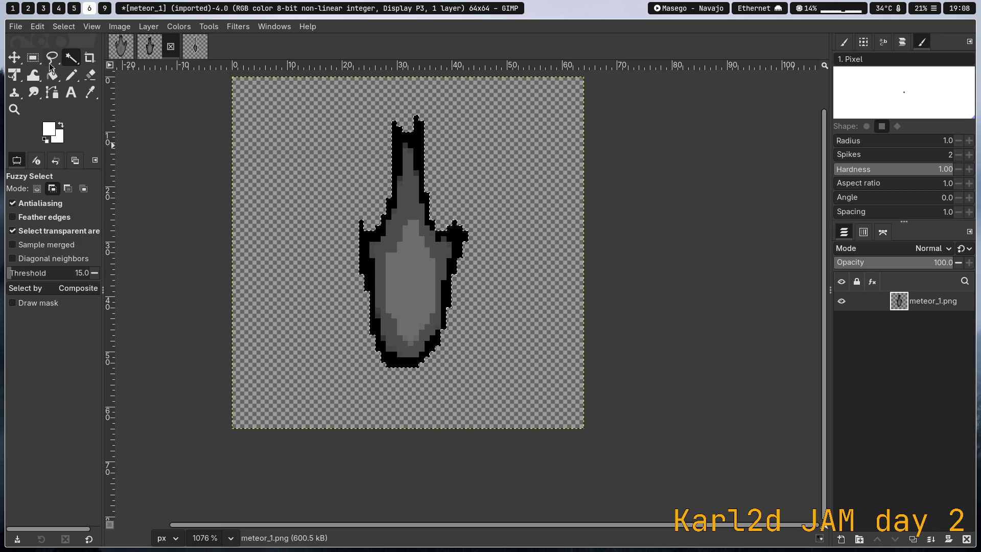
{"action": "left_click", "coordinate": [63, 26]}
{"action": "left_click", "coordinate": [103, 68]}
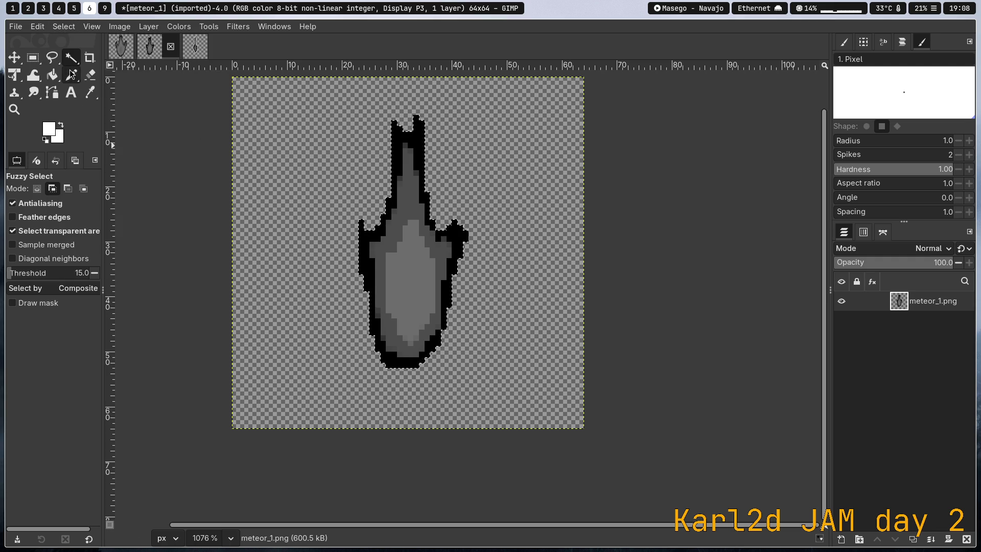
Make a 1 px border selection, invert it, and float the selection
{"action": "left_click", "coordinate": [94, 31]}
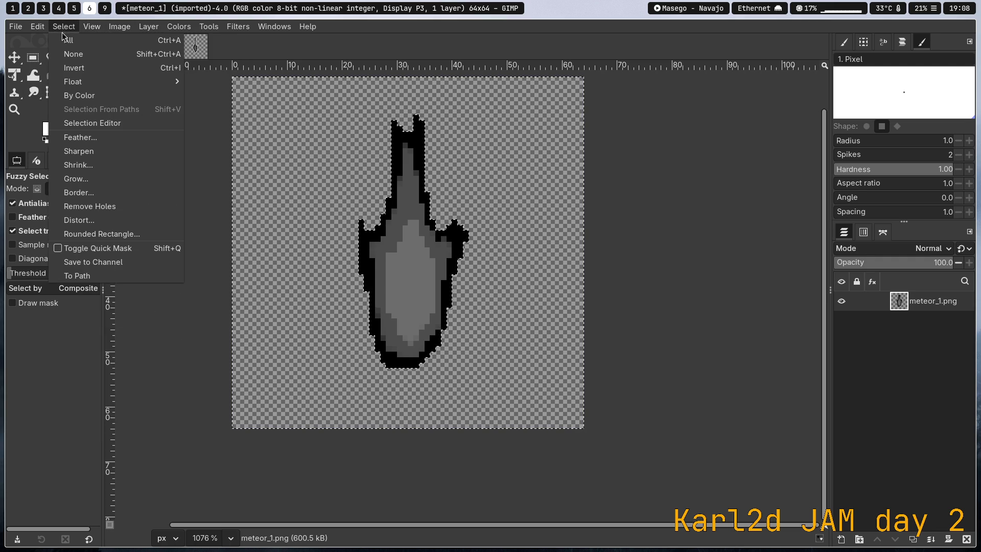
{"action": "left_click", "coordinate": [78, 192]}
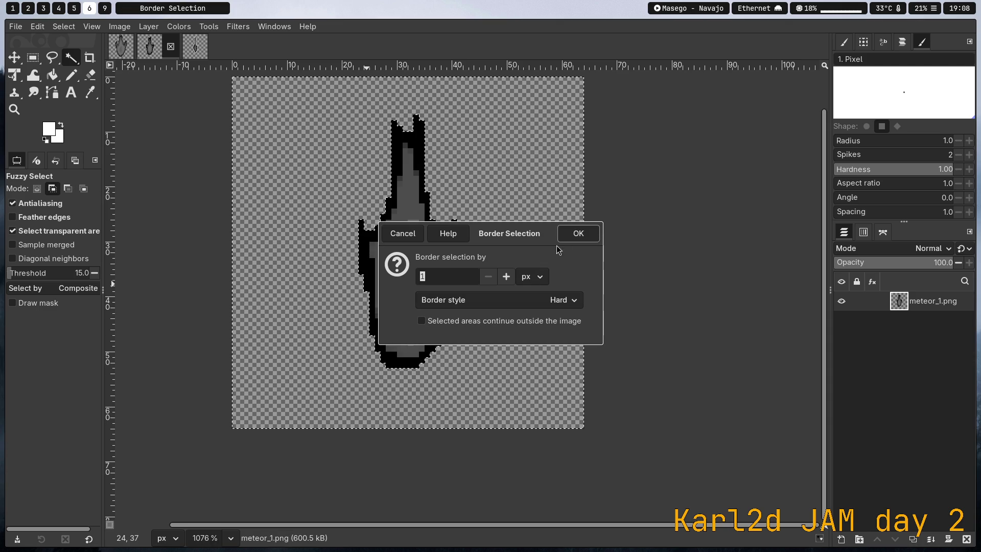
{"action": "left_click", "coordinate": [569, 234]}
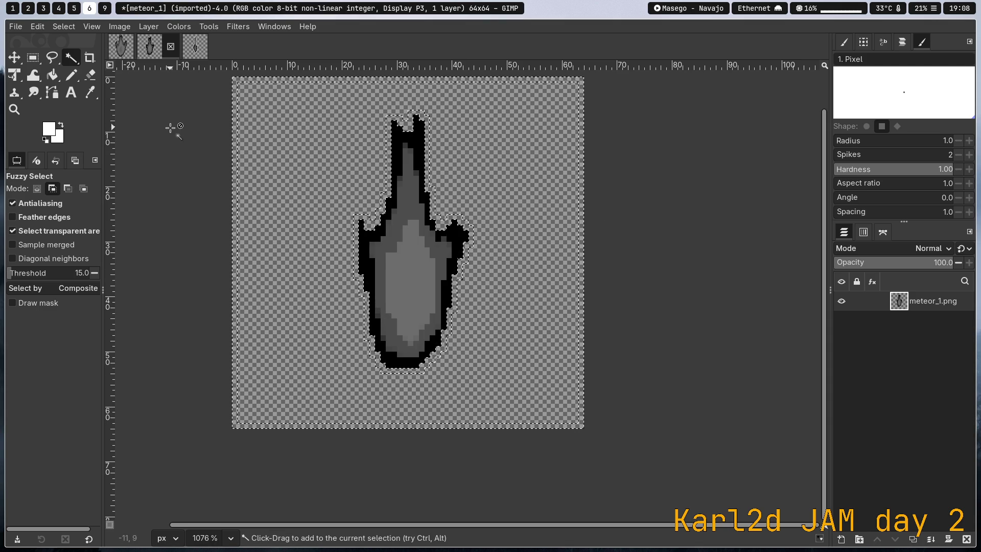
{"action": "left_click", "coordinate": [72, 28]}
{"action": "left_click", "coordinate": [85, 67]}
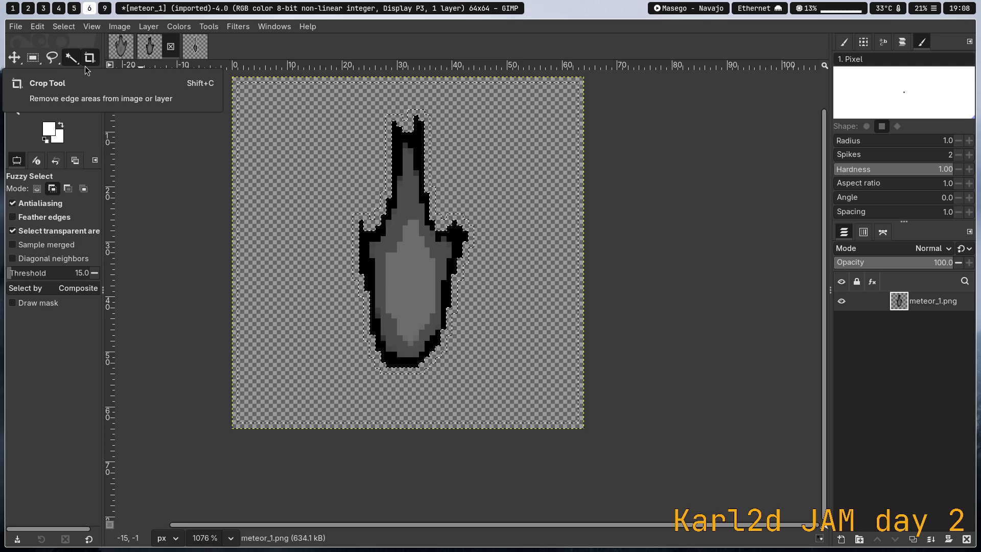
{"action": "left_click", "coordinate": [70, 28]}
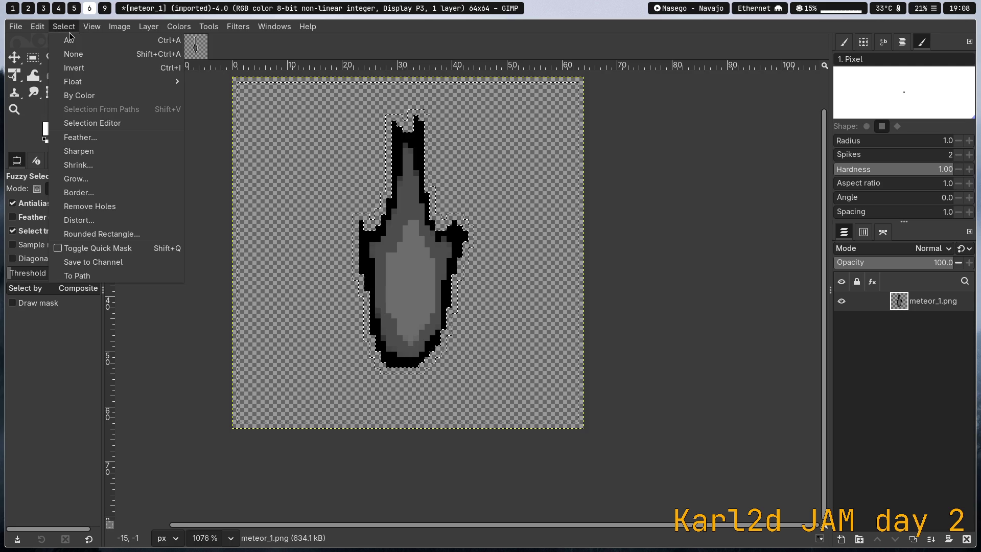
{"action": "left_click", "coordinate": [65, 82]}
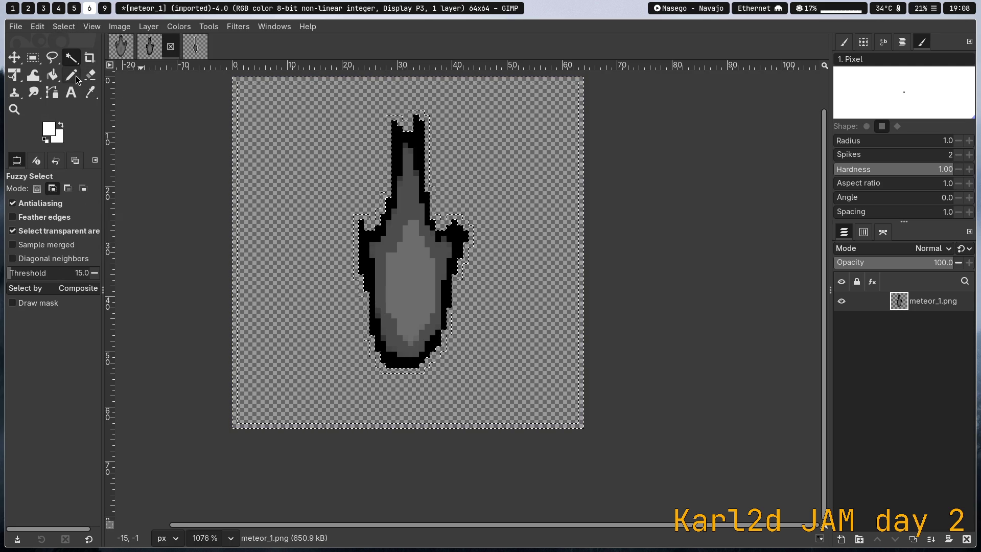
{"action": "left_click", "coordinate": [71, 75]}
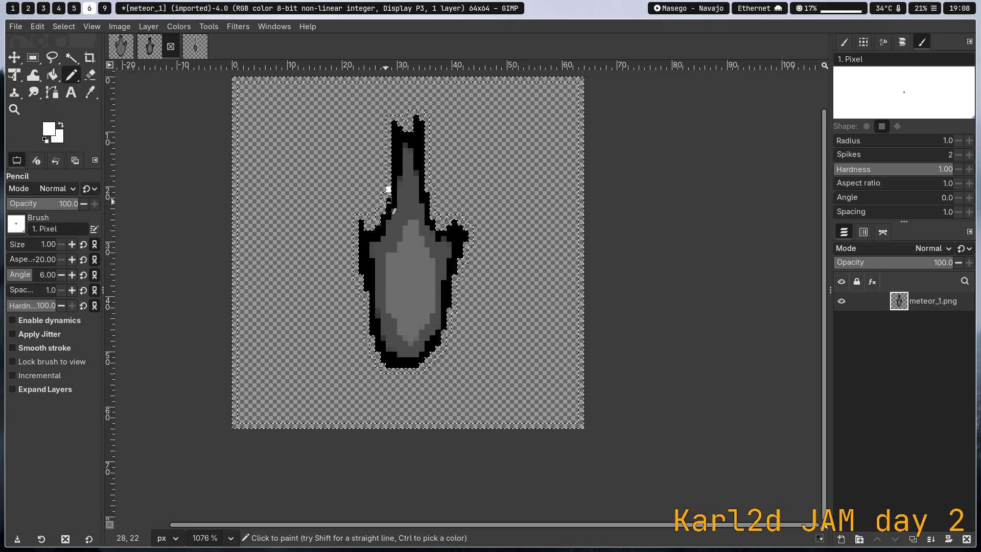
{"action": "left_click", "coordinate": [52, 76]}
{"action": "left_click", "coordinate": [388, 174]}
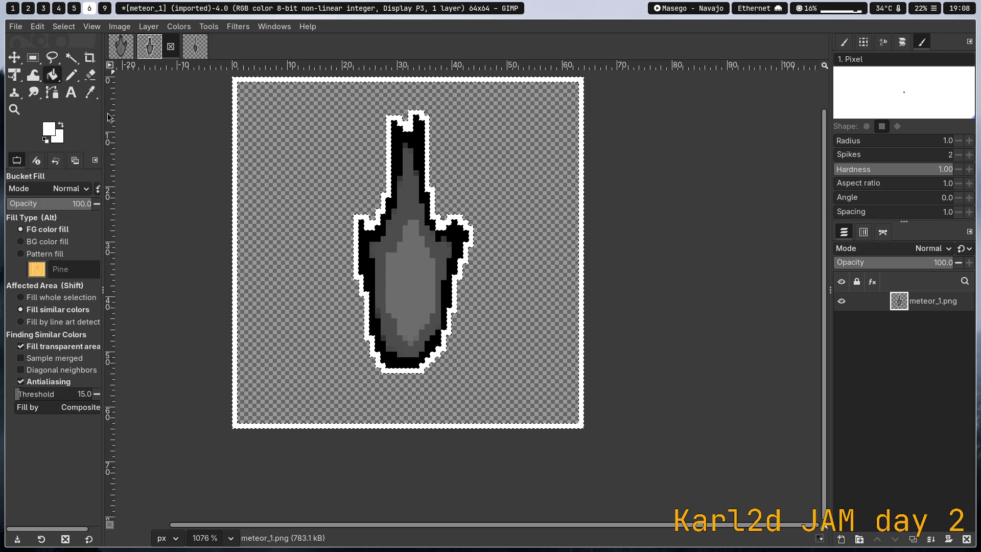
{"action": "key", "text": "ctrl+z"}
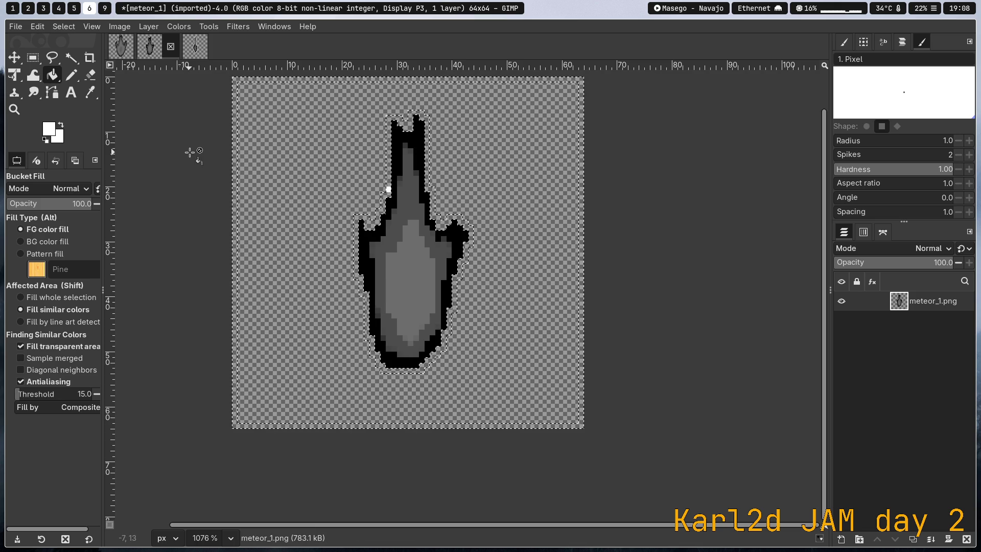
{"action": "left_click", "coordinate": [72, 59]}
{"action": "left_click", "coordinate": [68, 190]}
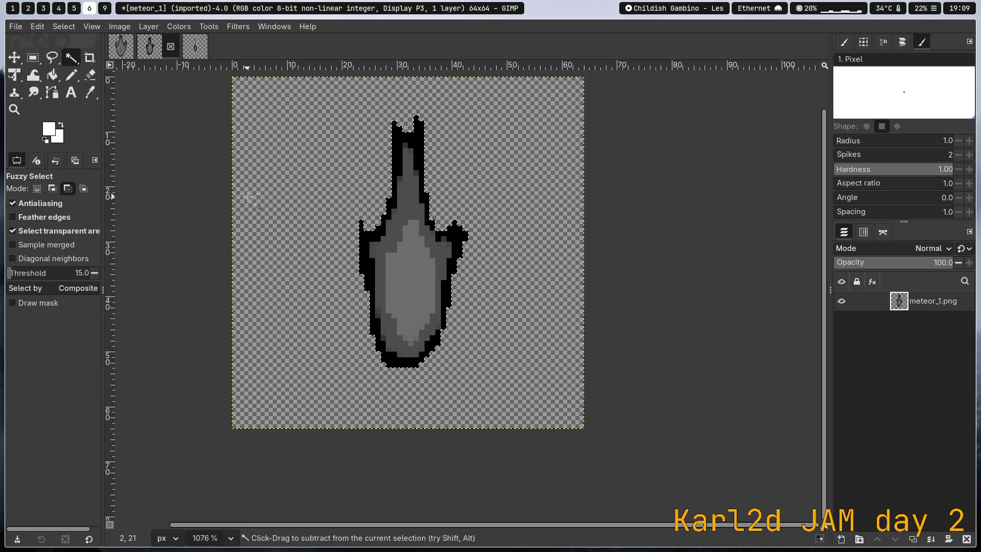
{"action": "left_click", "coordinate": [61, 26]}
Fuzzy-select the transparent surroundings, bucket-fill the selection edge white, then deselect
{"action": "key", "text": "Escape"}
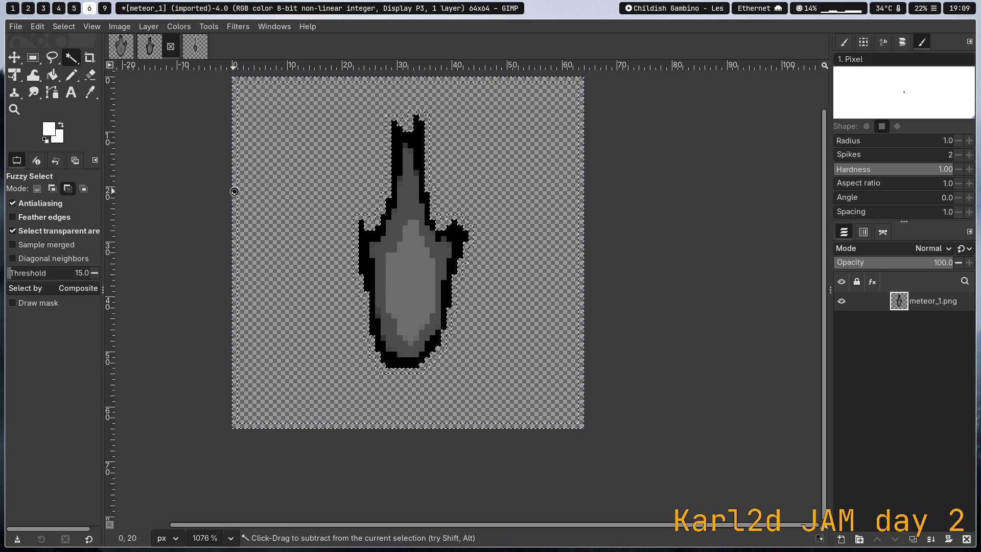
{"action": "left_click", "coordinate": [271, 194]}
{"action": "key", "text": "shift+b"}
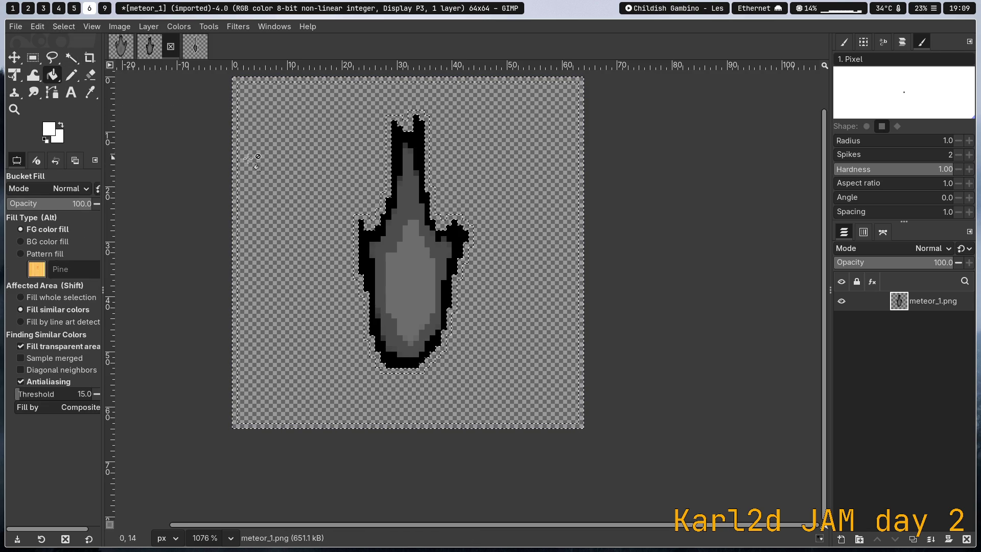
{"action": "left_click", "coordinate": [235, 156]}
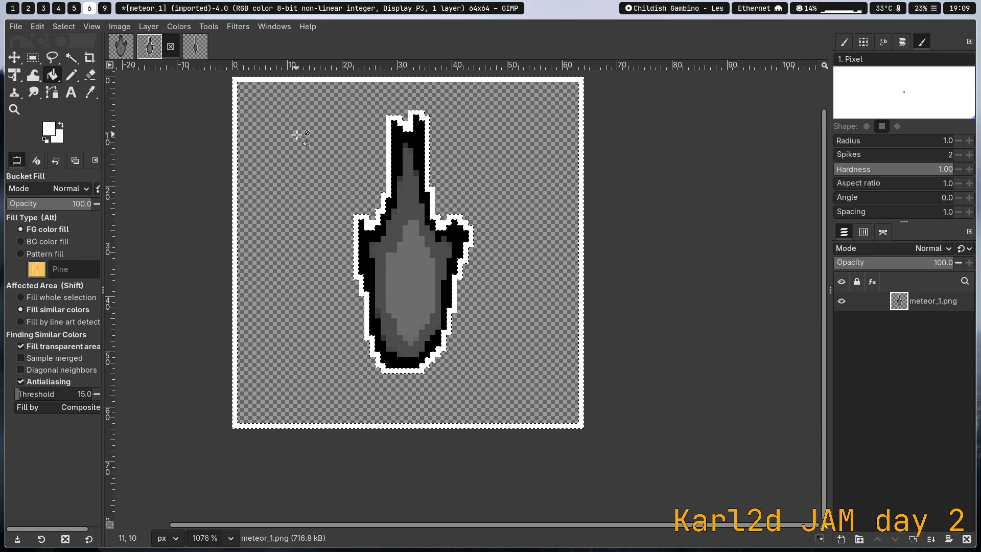
{"action": "left_click", "coordinate": [74, 28]}
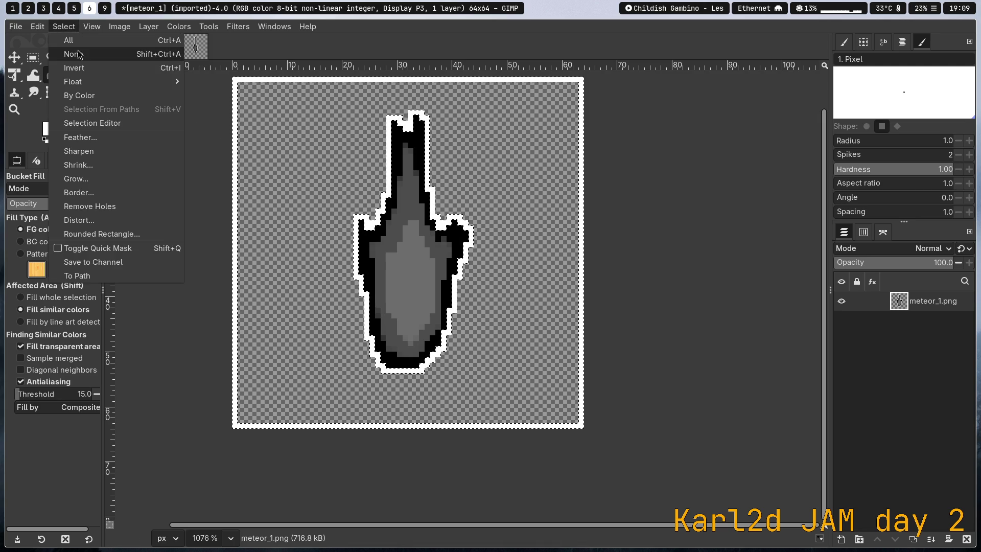
{"action": "left_click", "coordinate": [76, 54]}
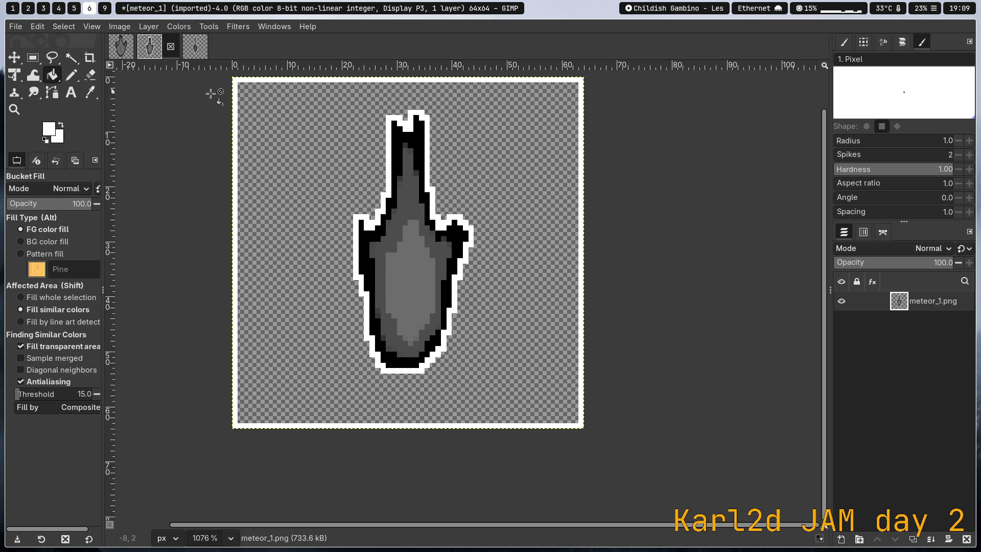
Reselect the transparent background in Replace mode and begin saving as meteor_1.xcf
{"action": "left_click", "coordinate": [71, 57]}
{"action": "left_click", "coordinate": [242, 84]}
{"action": "left_click", "coordinate": [37, 189]}
{"action": "left_click", "coordinate": [242, 81]}
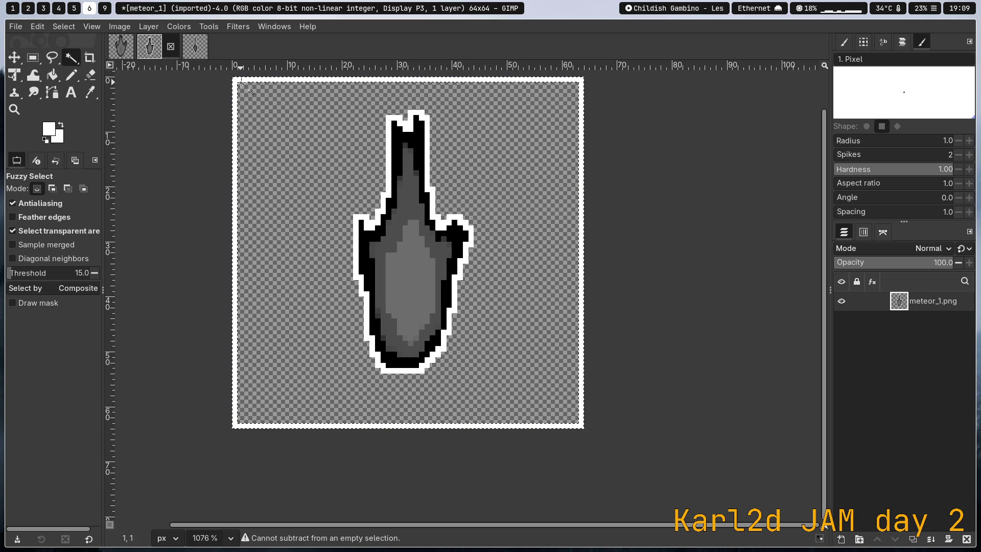
{"action": "key", "text": "ctrl+s"}
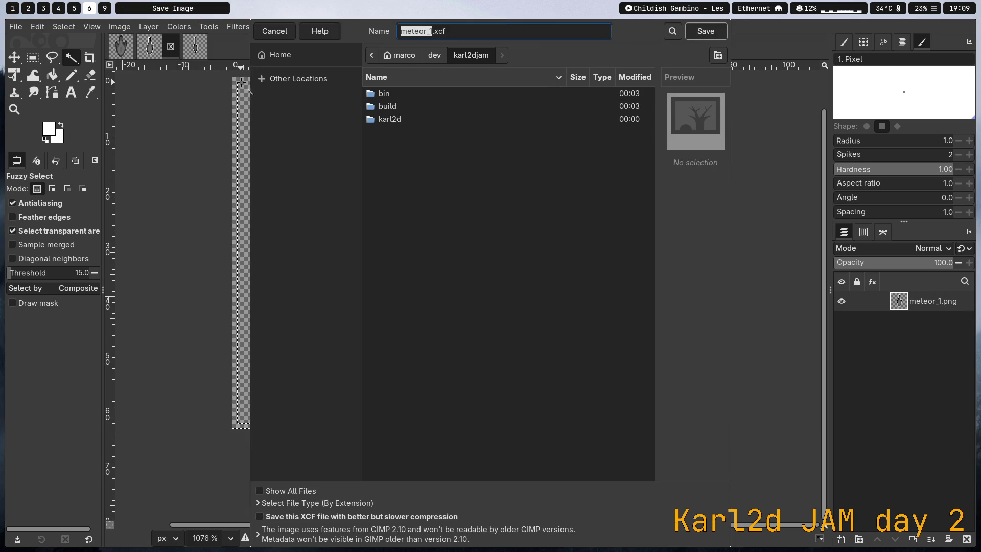
Export the outlined sprite over the existing meteor_1.png in karl2djam, then bring up meteor_0
{"action": "left_click", "coordinate": [275, 31]}
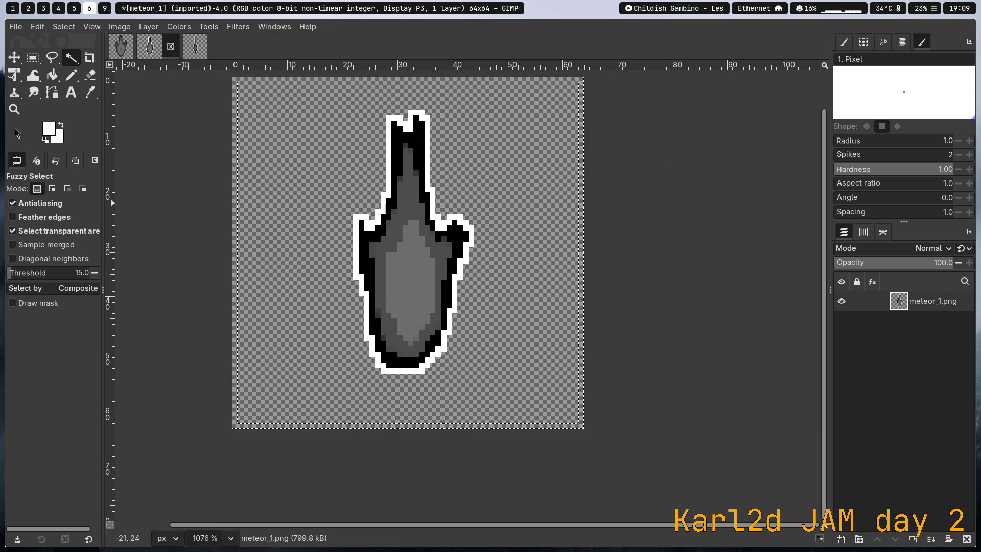
{"action": "left_click", "coordinate": [18, 26]}
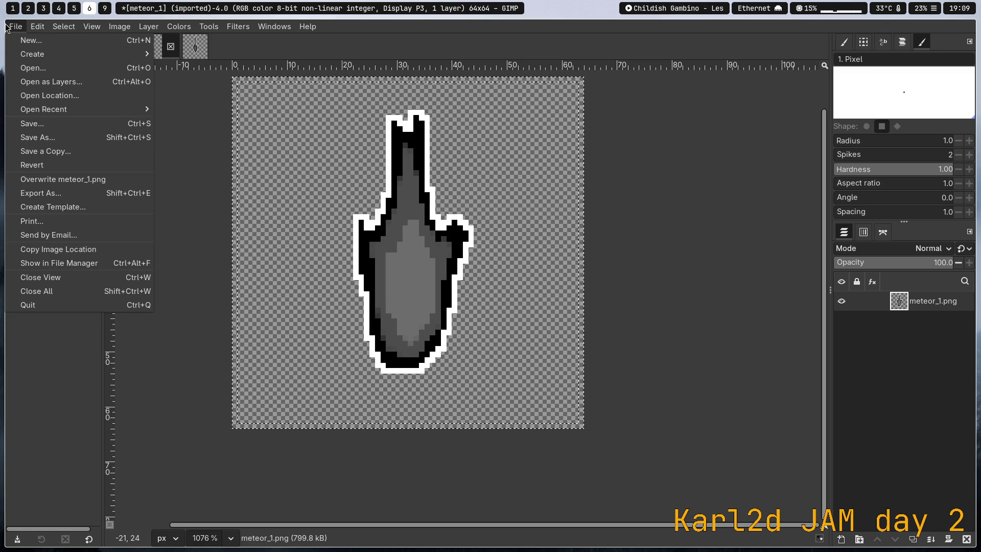
{"action": "left_click", "coordinate": [62, 192]}
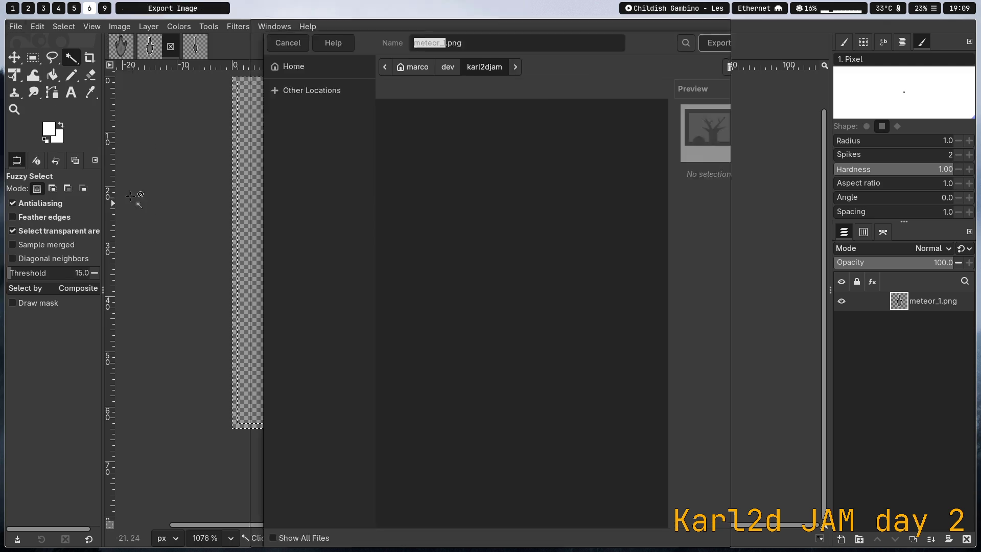
{"action": "double_click", "coordinate": [413, 171]}
{"action": "left_click", "coordinate": [500, 314]}
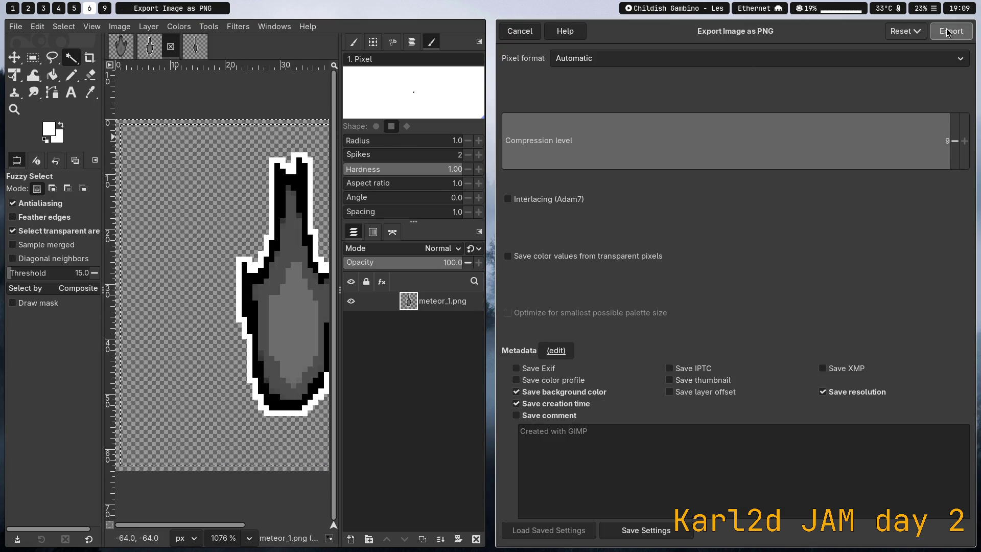
{"action": "key", "text": "Return"}
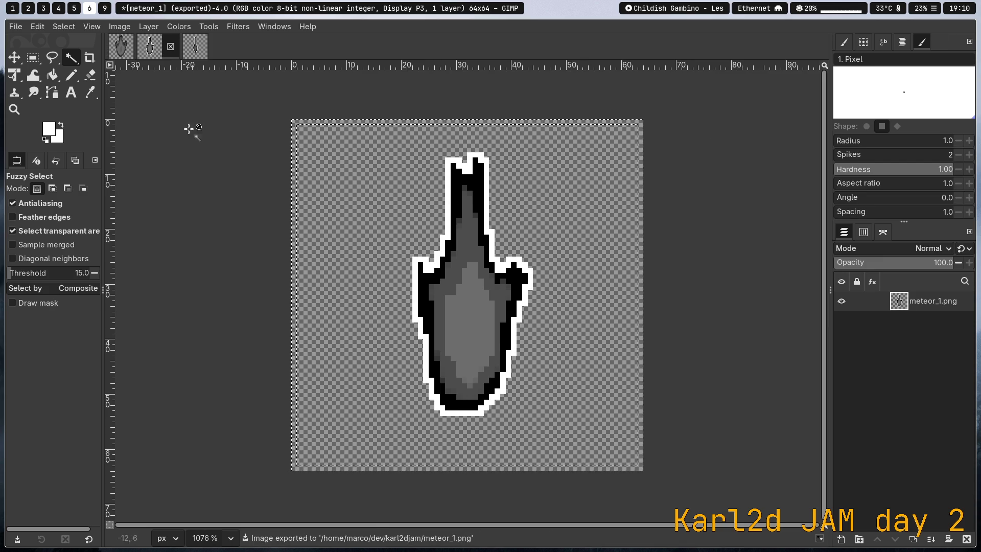
{"action": "left_click", "coordinate": [121, 46]}
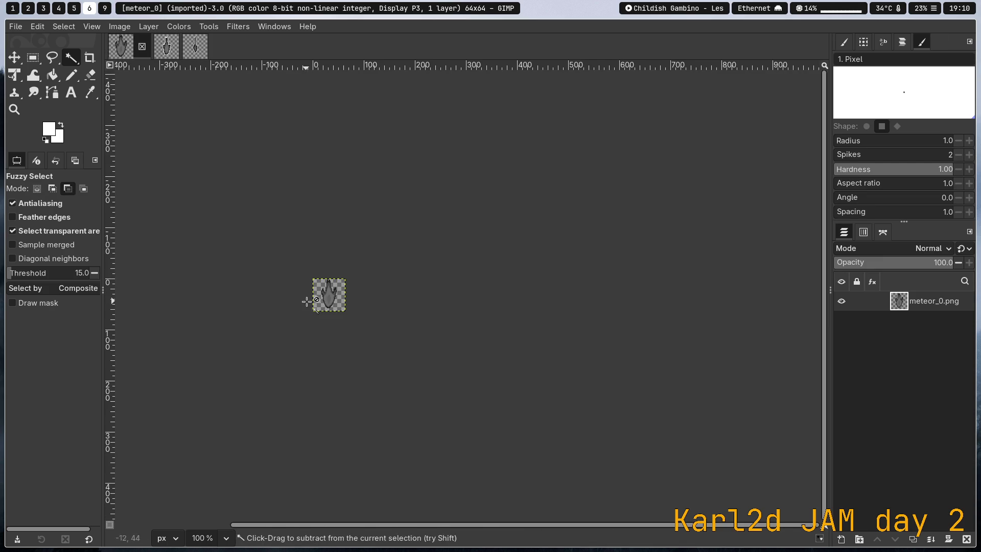
Zoom in, Fuzzy Select the meteor's light inner body, and set selection mode to Add
{"action": "scroll", "coordinate": [307, 302], "scroll_direction": "up", "scroll_amount": 3}
{"action": "scroll", "coordinate": [364, 236], "scroll_direction": "up", "scroll_amount": 3}
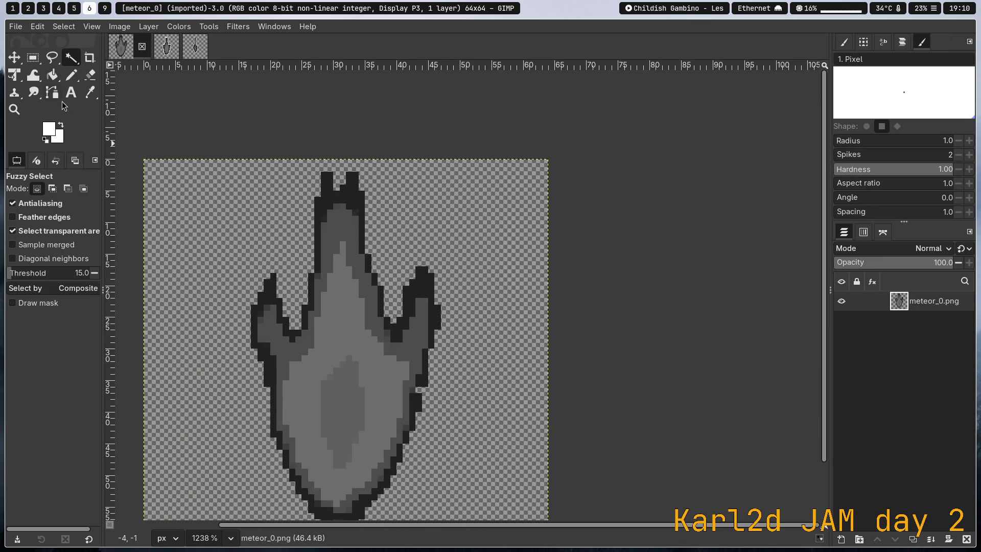
{"action": "left_click", "coordinate": [355, 313]}
{"action": "left_click", "coordinate": [353, 203]}
{"action": "key", "text": "ctrl+z"}
{"action": "left_click", "coordinate": [52, 188]}
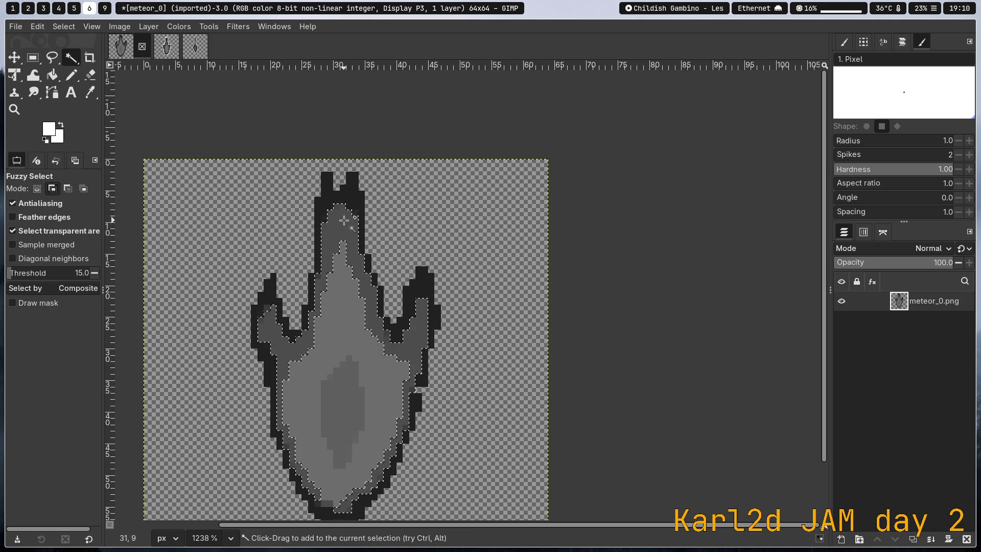
Add the grey band and dark outline pieces around the edges to the meteor selection
{"action": "left_click", "coordinate": [345, 266]}
{"action": "left_click", "coordinate": [417, 357]}
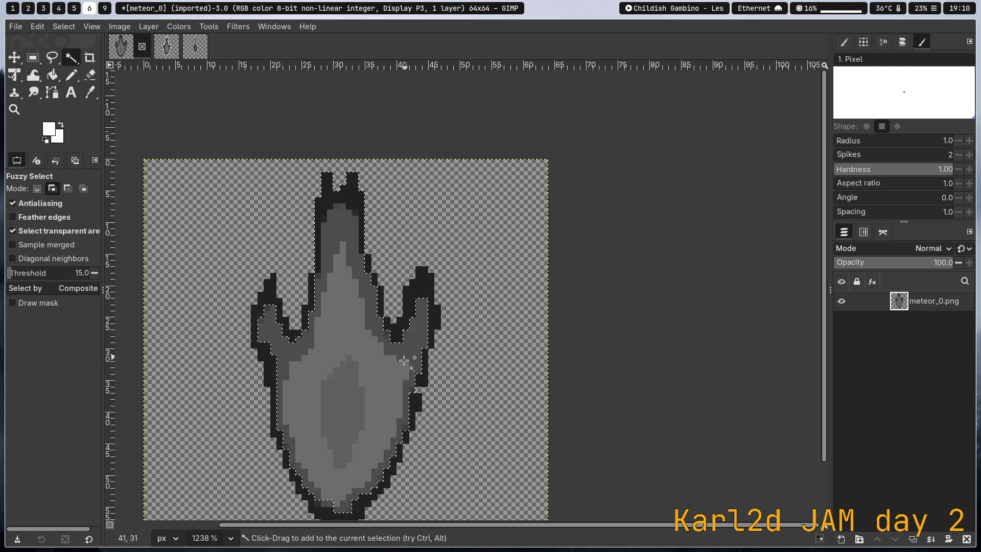
{"action": "left_click_drag", "start_coordinate": [275, 305], "coordinate": [312, 308]}
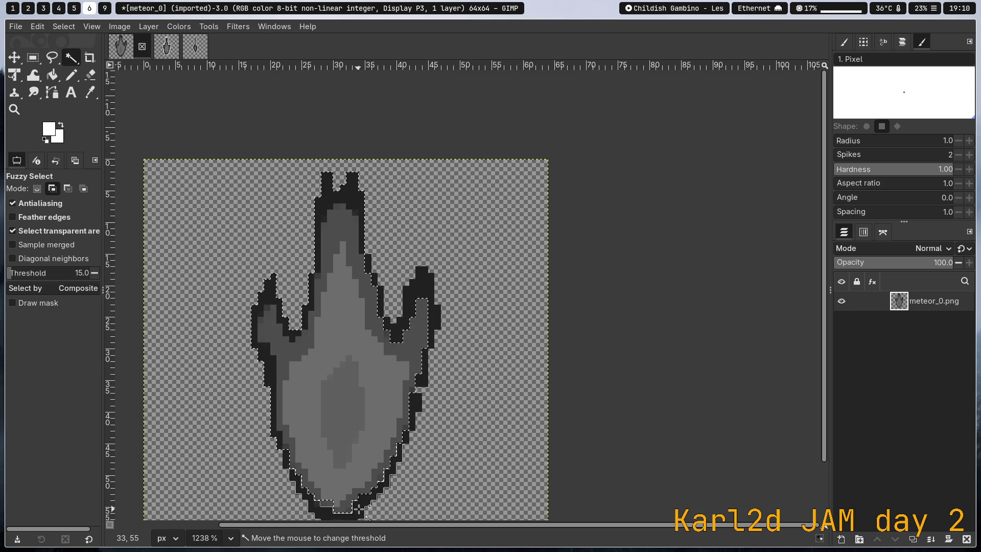
{"action": "left_click", "coordinate": [340, 507]}
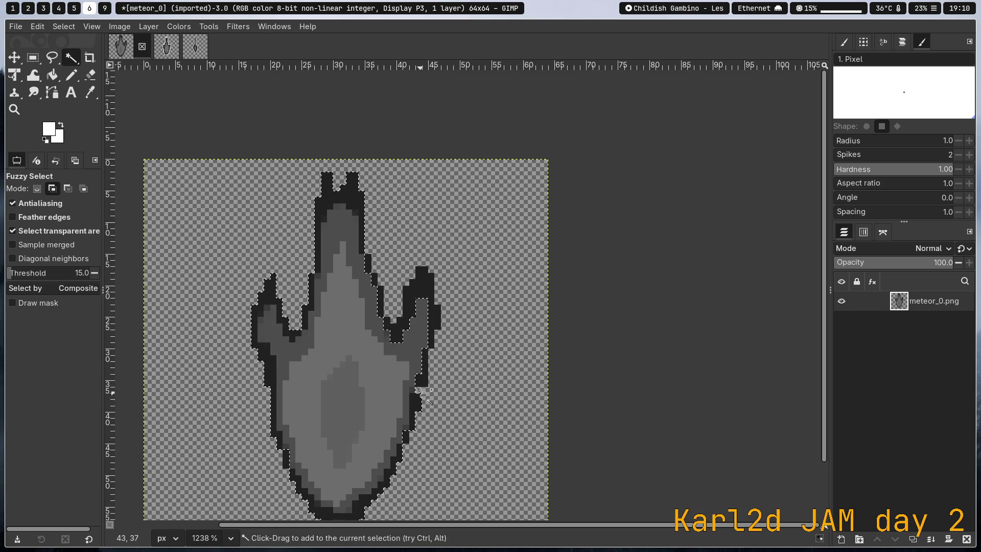
{"action": "left_click", "coordinate": [420, 375]}
{"action": "left_click", "coordinate": [410, 438]}
{"action": "left_click", "coordinate": [432, 294]}
{"action": "left_click", "coordinate": [340, 313]}
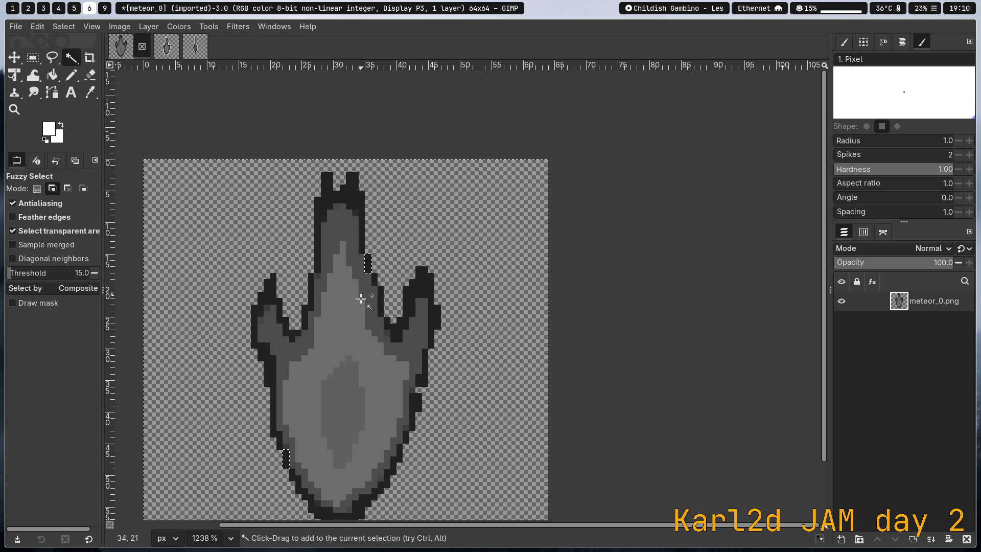
{"action": "key", "text": "ctrl+z"}
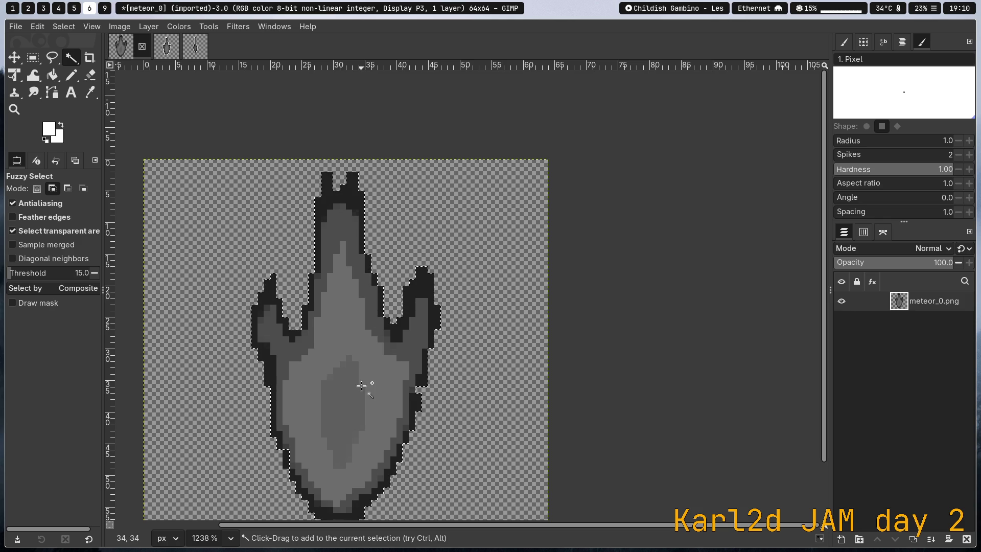
{"action": "scroll", "coordinate": [357, 390], "scroll_direction": "down", "scroll_amount": 2}
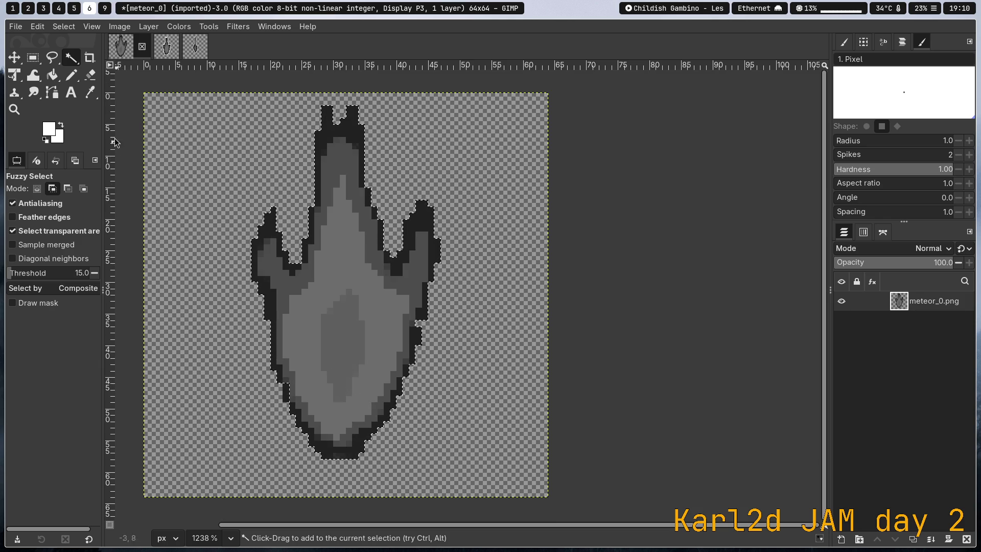
{"action": "left_click", "coordinate": [63, 27]}
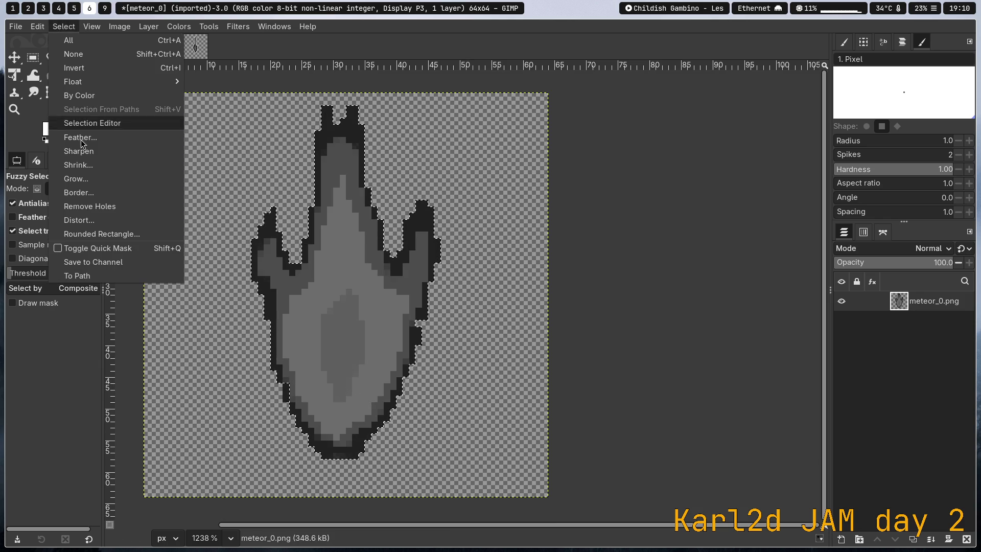
Border the selection by 1 px, invert it, then border it again by 1 px
{"action": "left_click", "coordinate": [85, 193]}
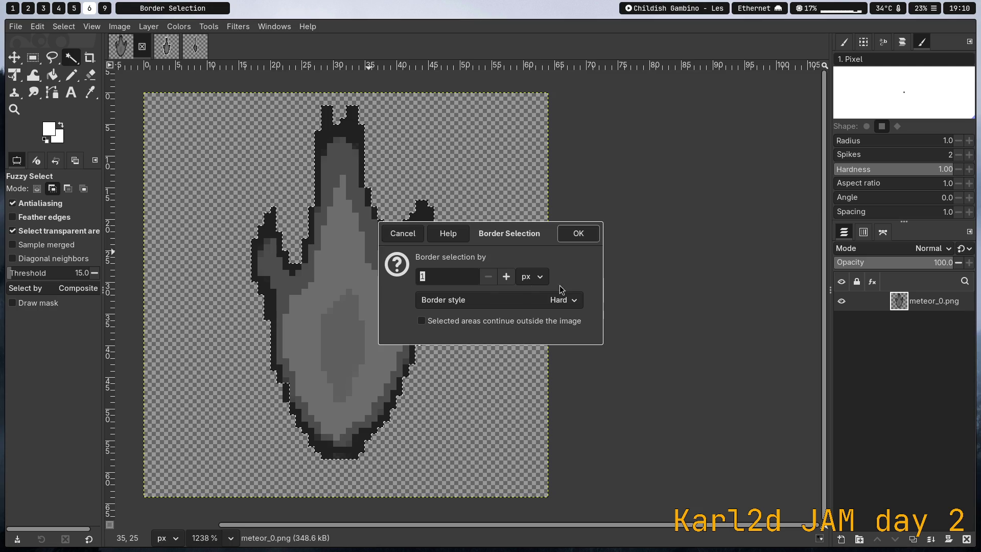
{"action": "left_click", "coordinate": [577, 233]}
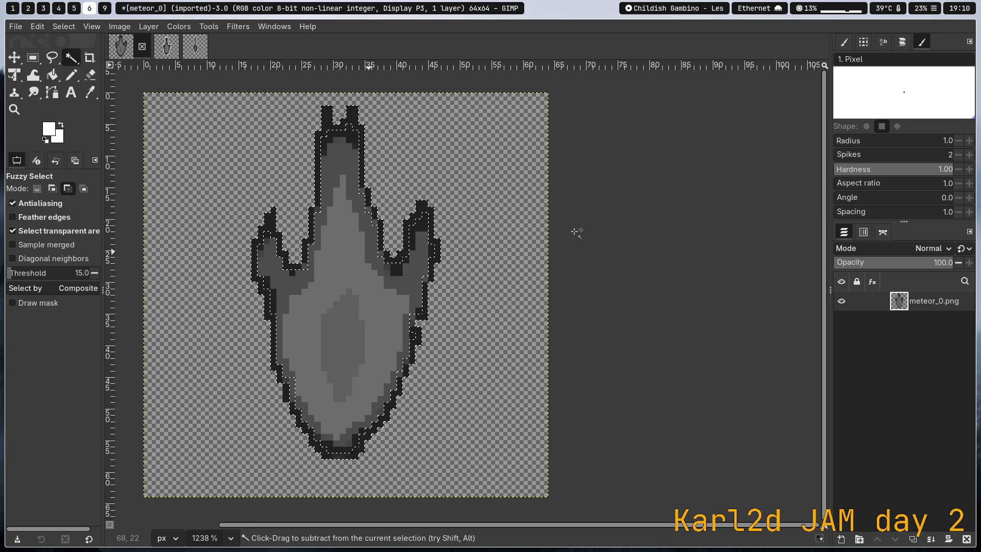
{"action": "left_click", "coordinate": [63, 27]}
{"action": "left_click", "coordinate": [102, 74]}
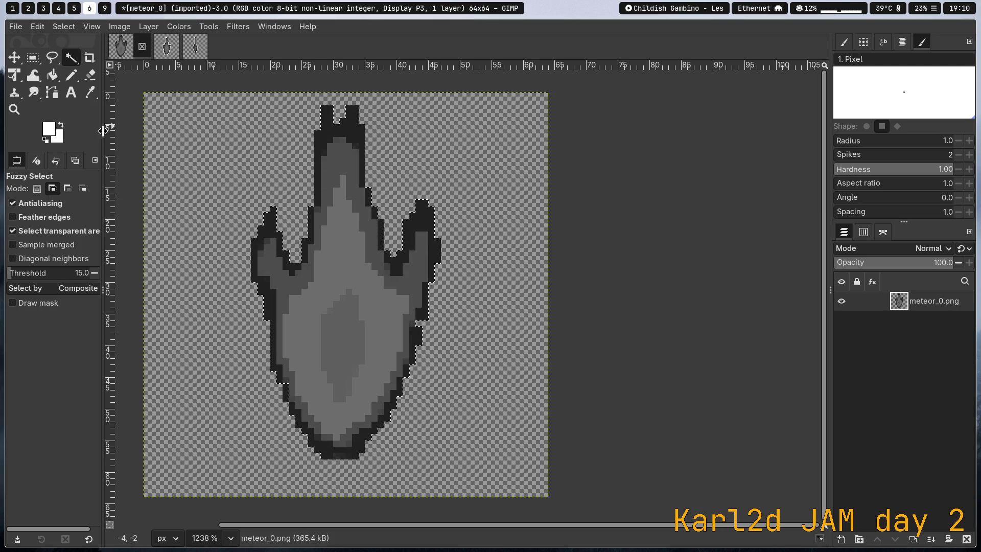
{"action": "left_click", "coordinate": [64, 26]}
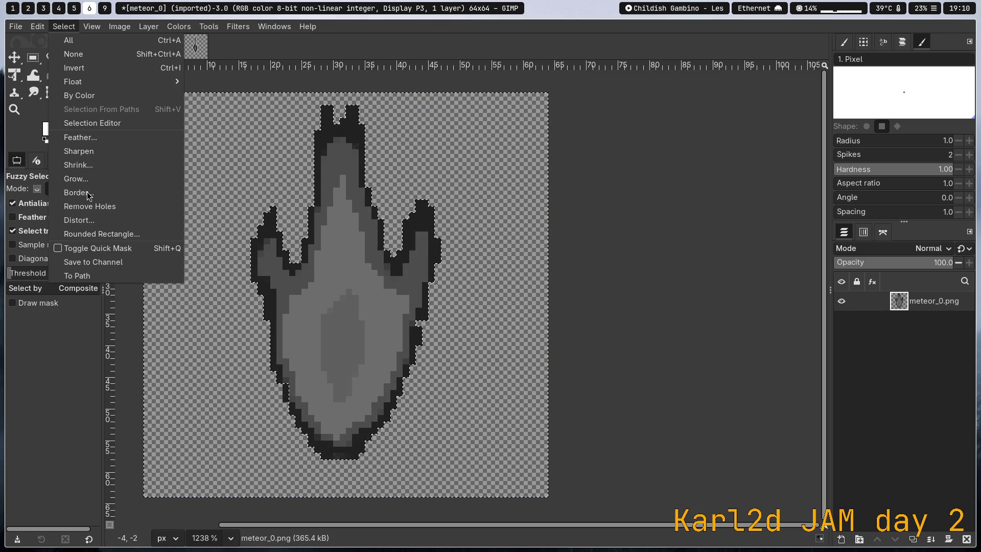
{"action": "left_click", "coordinate": [88, 197]}
{"action": "left_click", "coordinate": [576, 234]}
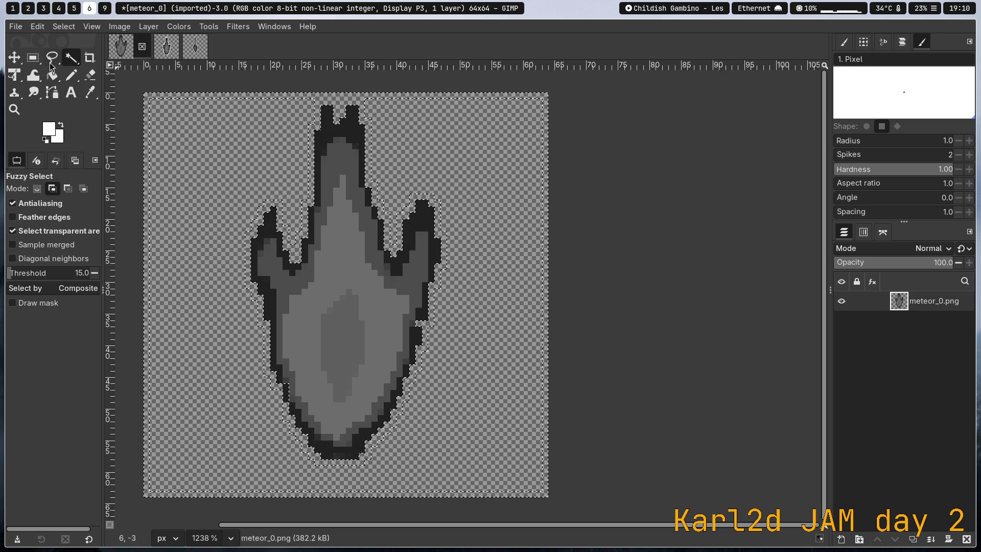
Subtract a rectangle at the meteor's top tip and drop the canvas-edge band from the selection
{"action": "left_click", "coordinate": [32, 58]}
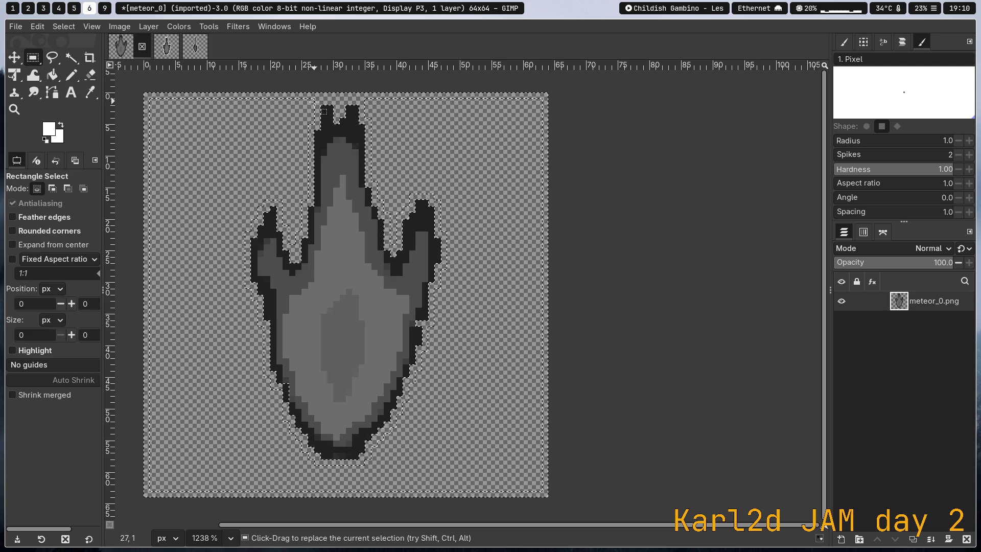
{"action": "key", "text": "ctrl"}
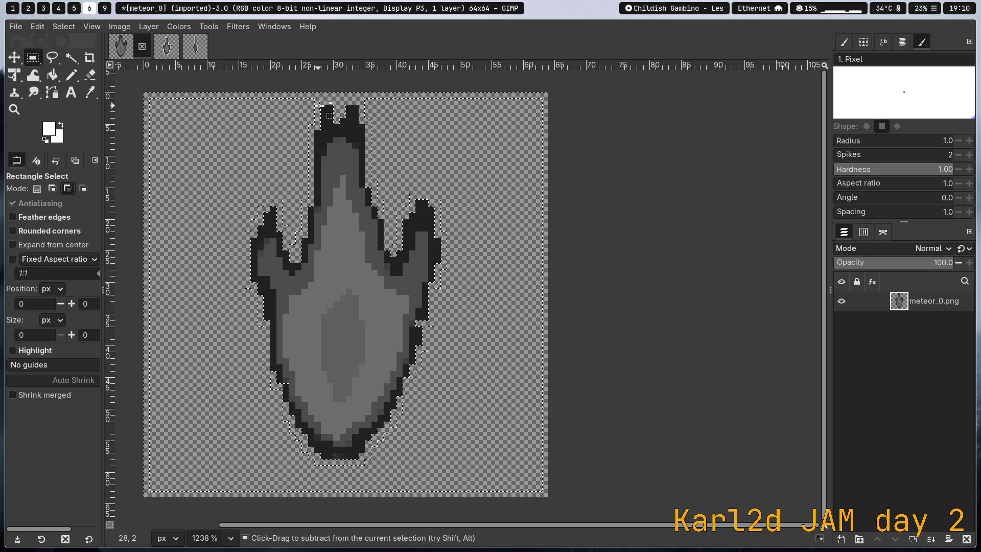
{"action": "left_click", "coordinate": [313, 107], "text": "ctrl"}
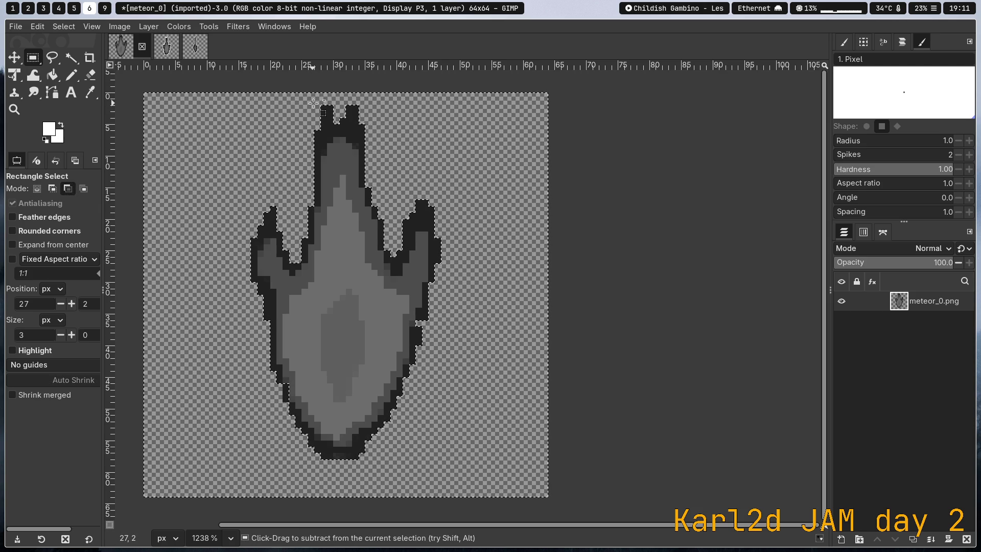
{"action": "key", "text": "ctrl+i"}
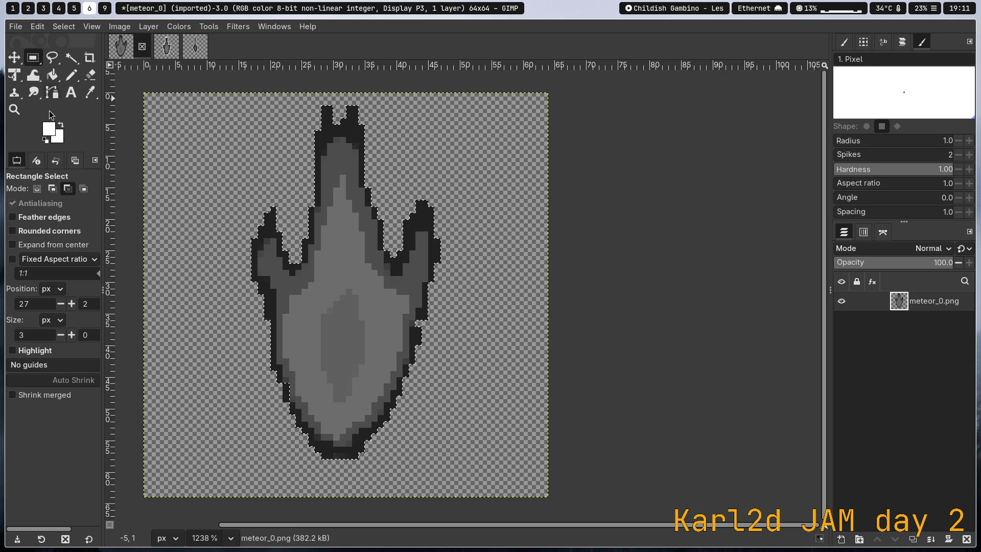
{"action": "left_click", "coordinate": [72, 27]}
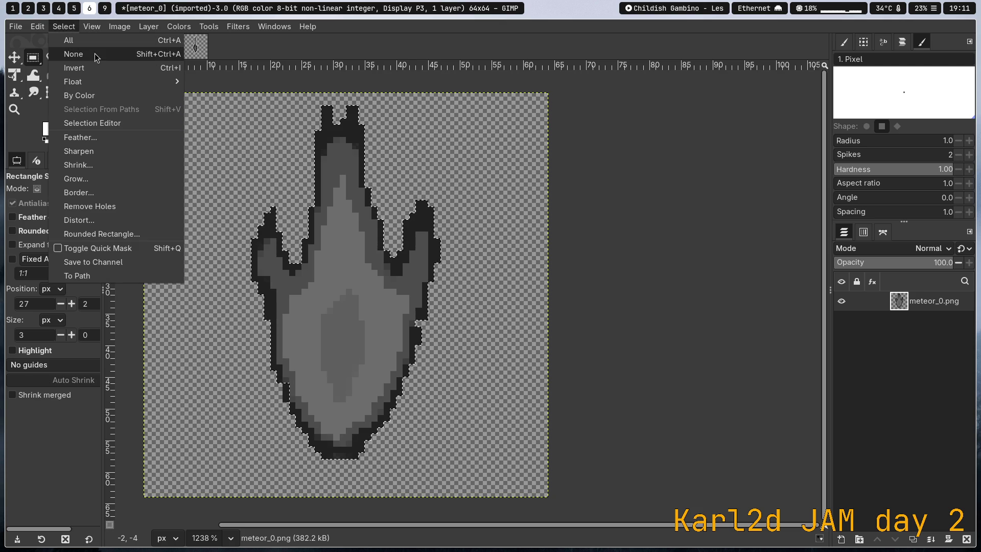
Invert the selection twice and apply another 1 px border around the meteor
{"action": "left_click", "coordinate": [98, 68]}
{"action": "left_click", "coordinate": [64, 27]}
{"action": "left_click", "coordinate": [74, 68]}
{"action": "left_click", "coordinate": [66, 27]}
{"action": "left_click", "coordinate": [74, 68]}
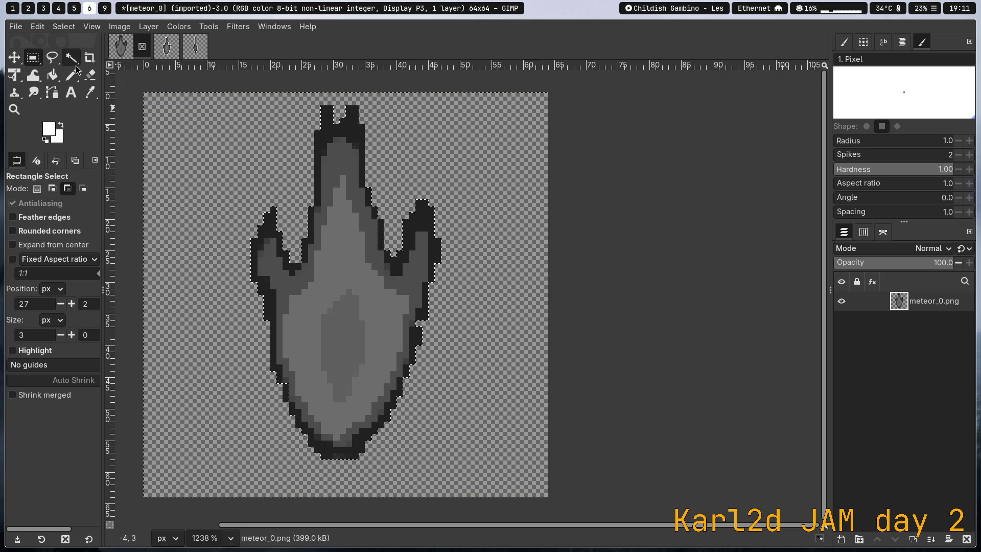
{"action": "left_click", "coordinate": [63, 27]}
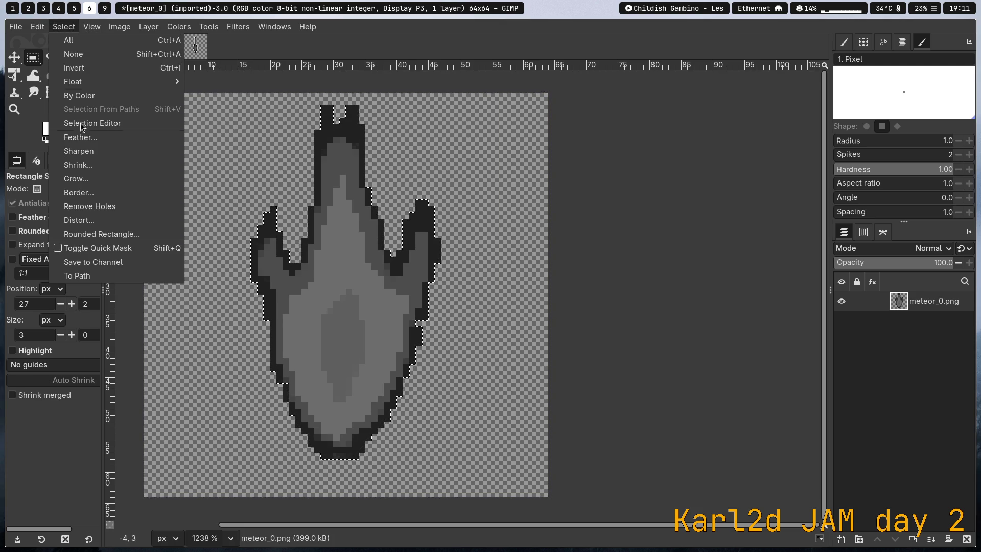
{"action": "left_click", "coordinate": [96, 194]}
{"action": "left_click", "coordinate": [577, 232]}
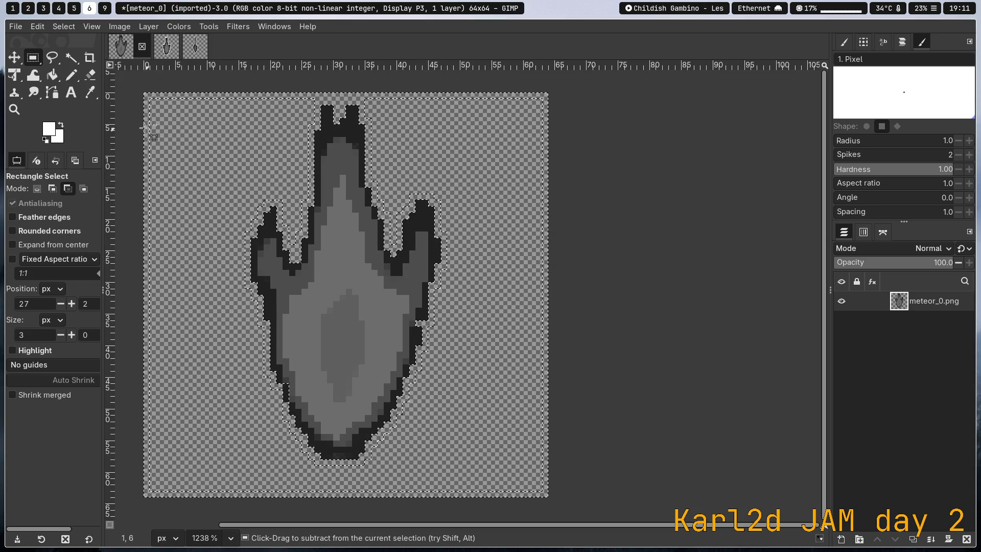
Select the whole 64x64 canvas and invert to subtract the meteor
{"action": "right_click", "coordinate": [49, 79]}
{"action": "left_click", "coordinate": [316, 186]}
{"action": "key", "text": "ctrl+a"}
{"action": "key", "text": "ctrl+i"}
Subtract small 8×1 and 8×2 strips around the meteor's top spike from the selection
{"action": "left_click_drag", "start_coordinate": [318, 102], "coordinate": [368, 108]}
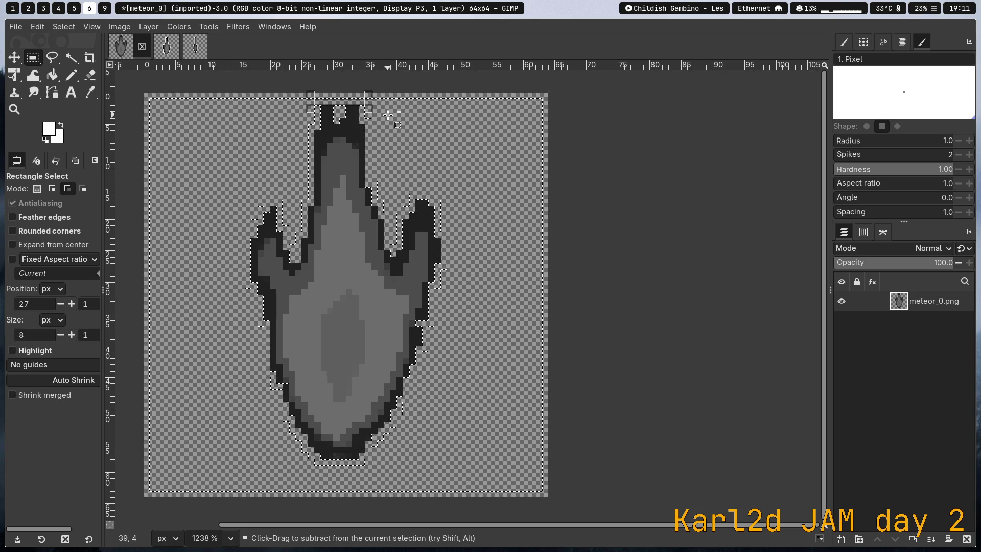
{"action": "key", "text": "Return"}
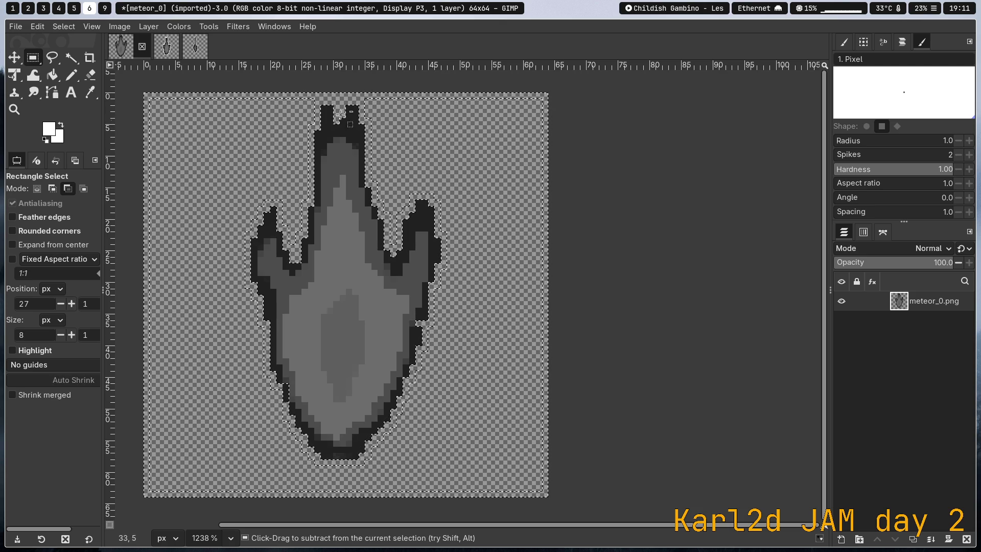
{"action": "left_click_drag", "start_coordinate": [317, 95], "coordinate": [365, 107]}
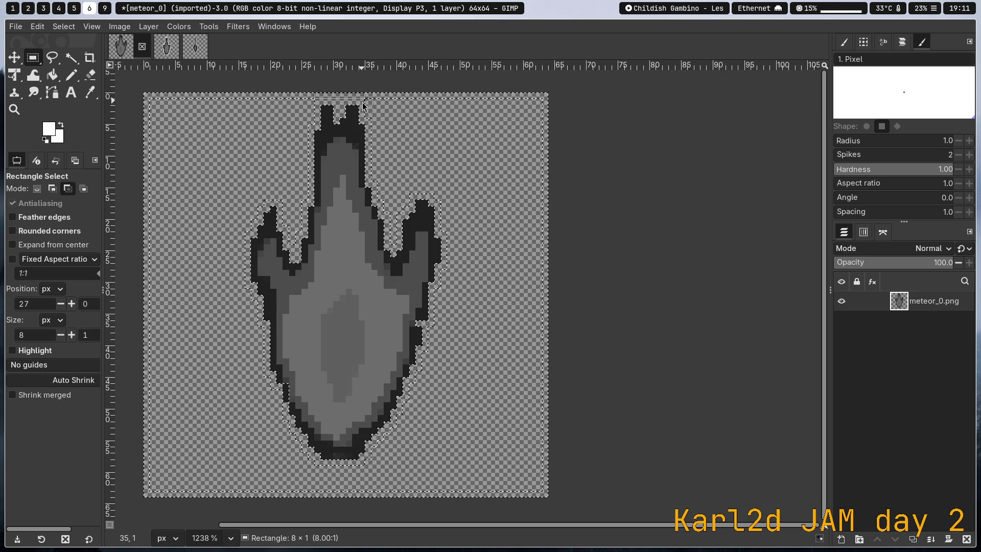
{"action": "left_click", "coordinate": [421, 126]}
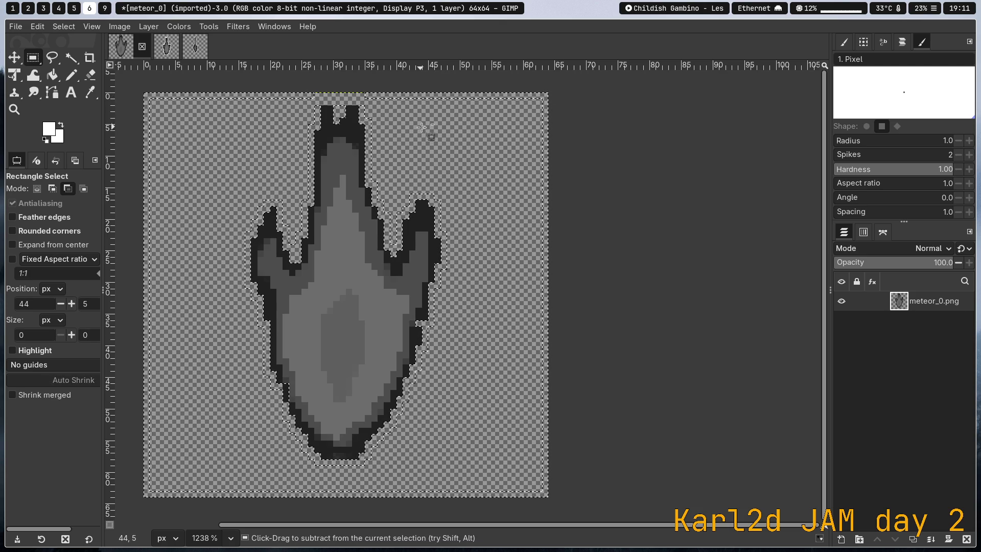
{"action": "left_click_drag", "start_coordinate": [325, 103], "coordinate": [334, 108]}
{"action": "left_click", "coordinate": [348, 133]}
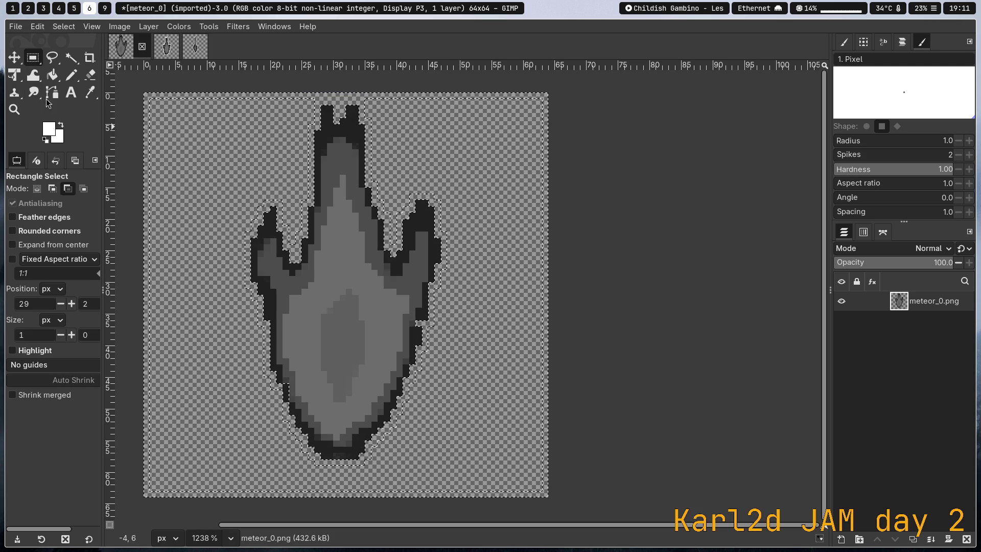
{"action": "left_click", "coordinate": [53, 74]}
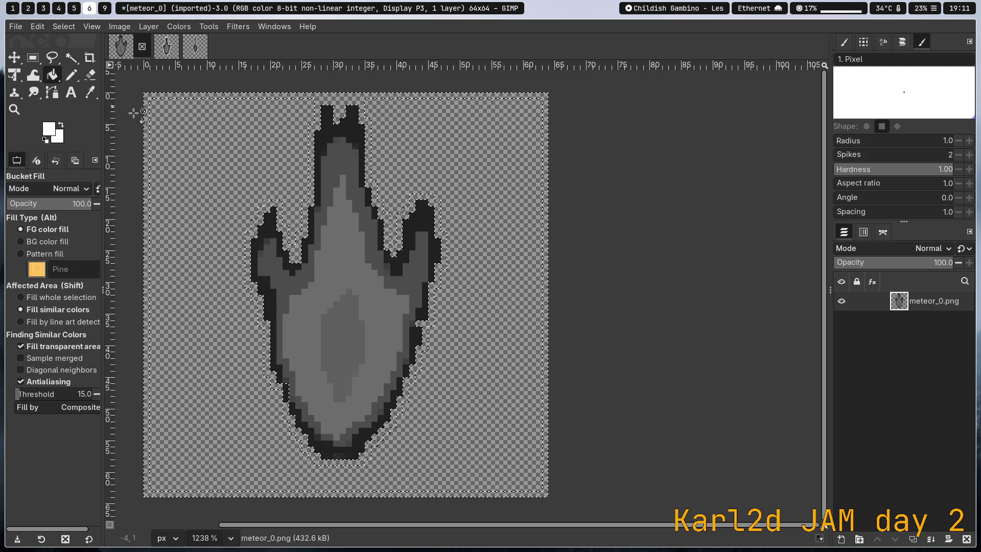
Bucket-fill the selected band with white and clear the selection
{"action": "left_click", "coordinate": [323, 102]}
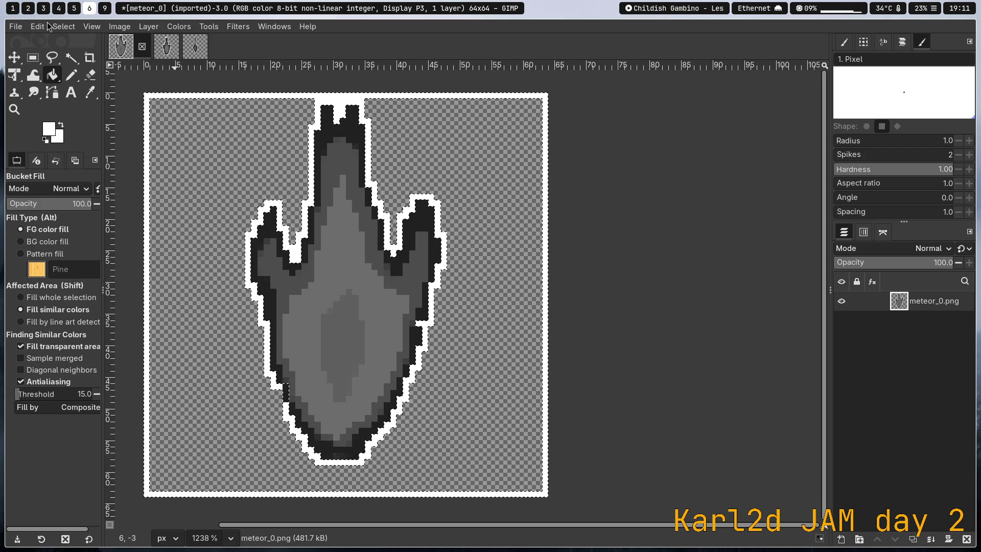
{"action": "left_click", "coordinate": [63, 27]}
{"action": "left_click", "coordinate": [77, 50]}
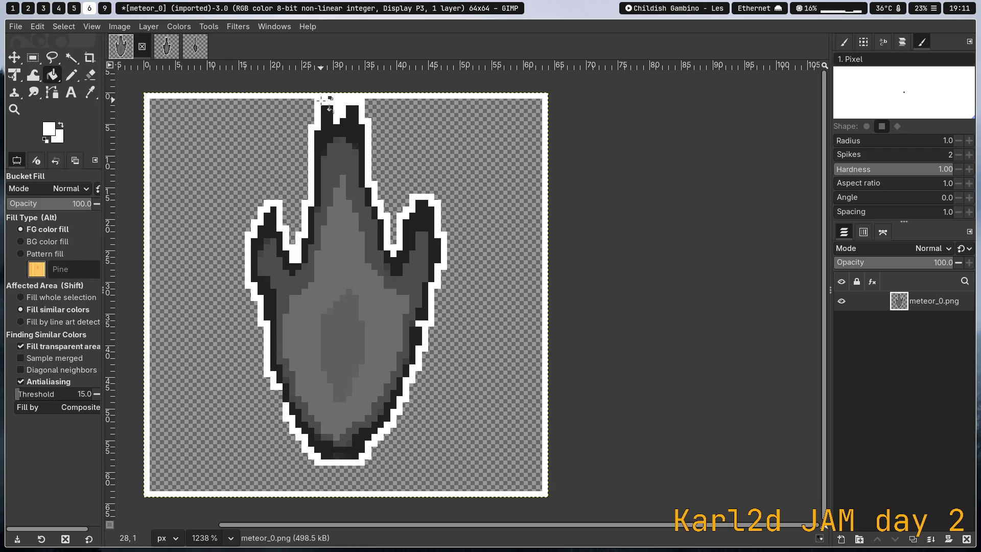
{"action": "scroll", "coordinate": [321, 100], "scroll_direction": "up", "scroll_amount": 2, "text": "ctrl"}
{"action": "scroll", "coordinate": [327, 99], "scroll_direction": "up", "scroll_amount": 2, "text": "ctrl"}
{"action": "scroll", "coordinate": [306, 95], "scroll_direction": "up", "scroll_amount": 1, "text": "ctrl"}
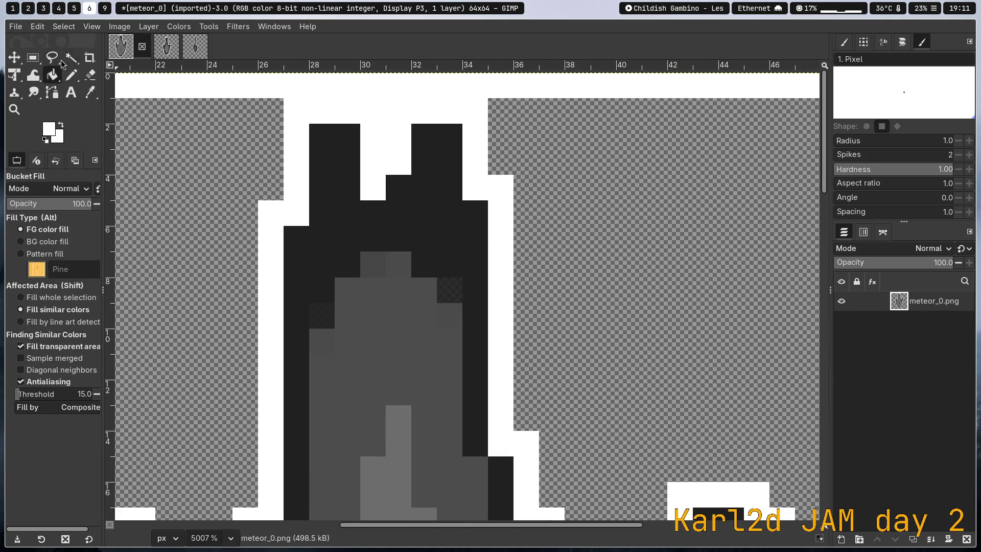
Switch to Rectangle Select and click around the meteor's top tip
{"action": "left_click", "coordinate": [32, 57]}
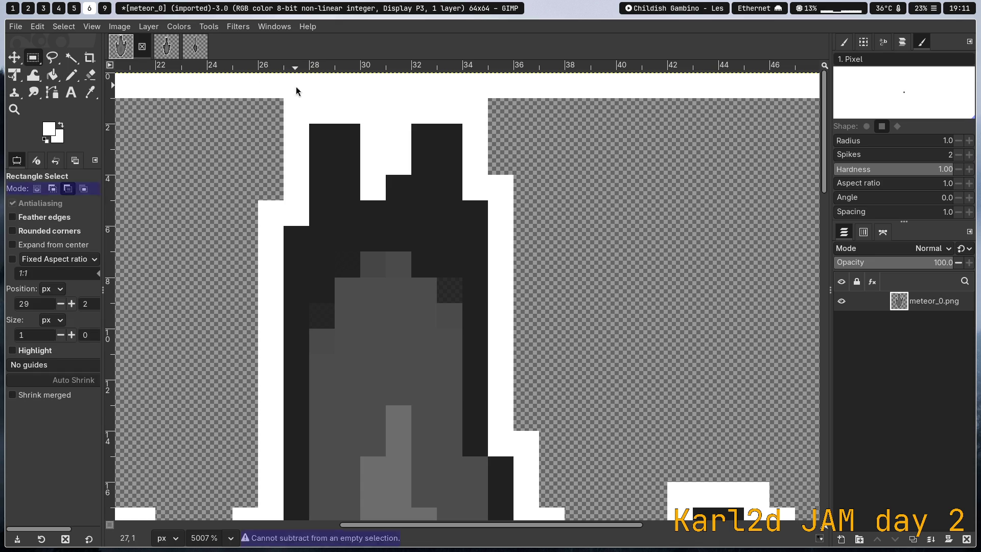
{"action": "right_click", "coordinate": [474, 85]}
{"action": "key", "text": "Escape"}
{"action": "left_click", "coordinate": [365, 92]}
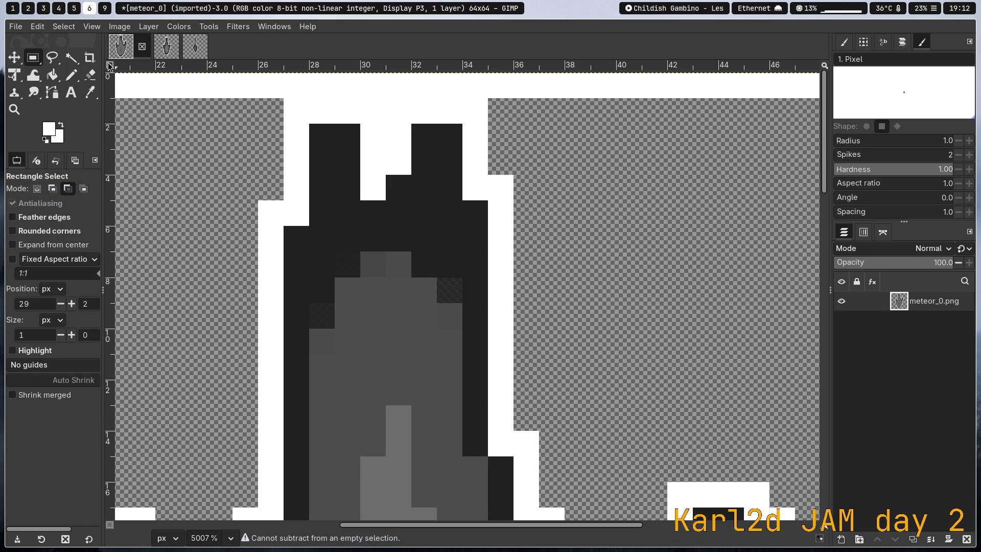
{"action": "left_click", "coordinate": [300, 100]}
{"action": "scroll", "coordinate": [326, 99], "scroll_direction": "down", "scroll_amount": 2}
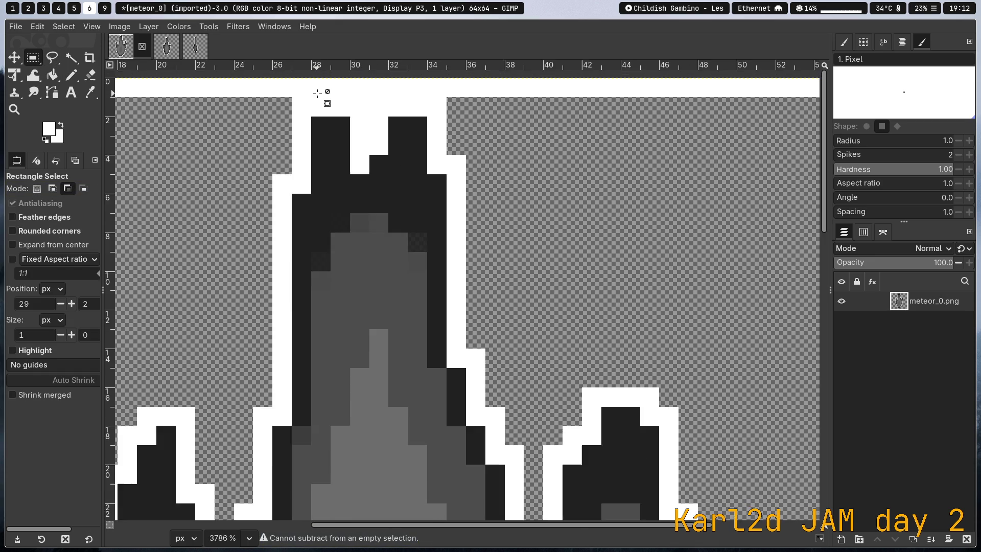
{"action": "scroll", "coordinate": [325, 99], "scroll_direction": "down", "scroll_amount": 1}
{"action": "scroll", "coordinate": [325, 98], "scroll_direction": "down", "scroll_amount": 1}
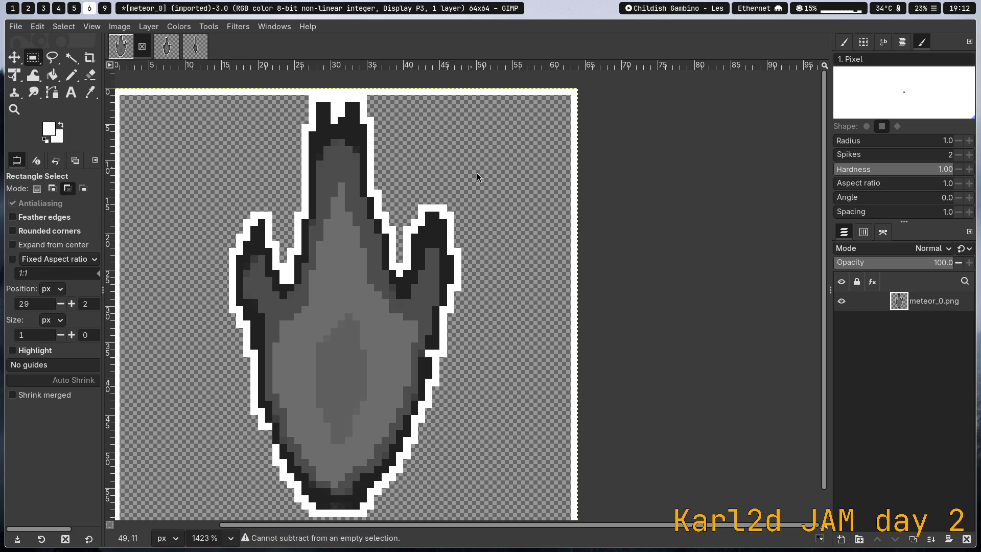
Erase the stray white lining along the canvas edges, keeping the meteor's white outline
{"action": "right_click", "coordinate": [450, 146]}
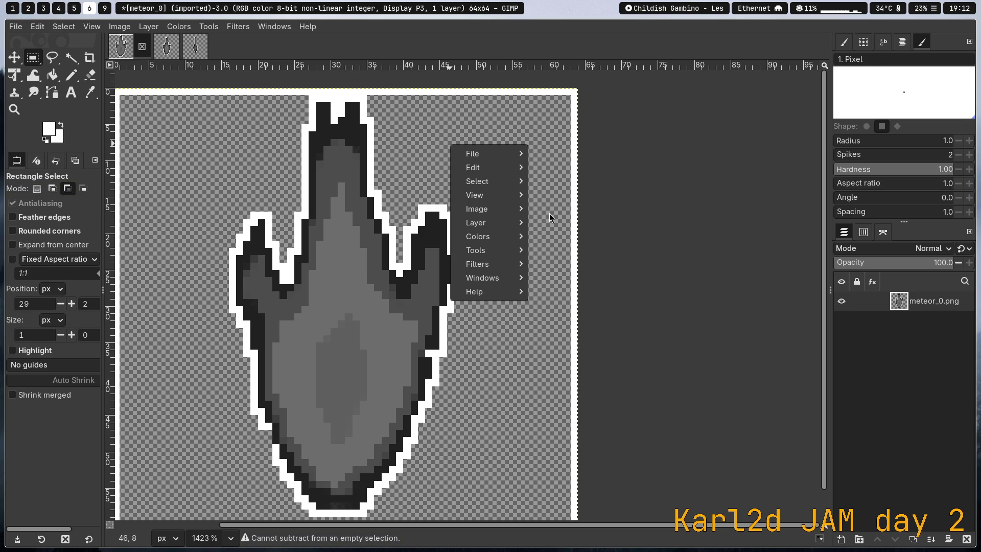
{"action": "left_click", "coordinate": [34, 195]}
{"action": "left_click", "coordinate": [37, 189]}
{"action": "left_click_drag", "start_coordinate": [312, 91], "coordinate": [346, 94]}
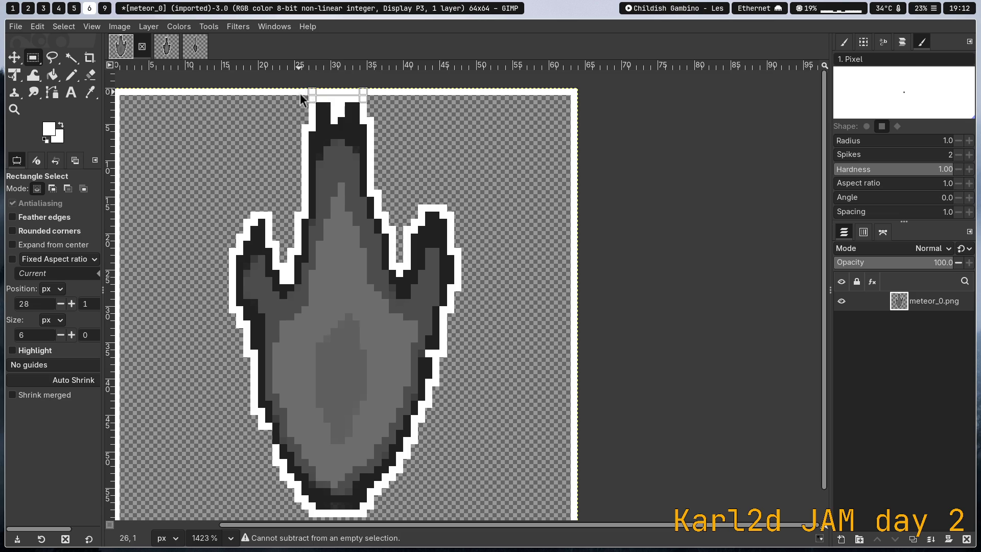
{"action": "left_click_drag", "start_coordinate": [345, 94], "coordinate": [371, 91]}
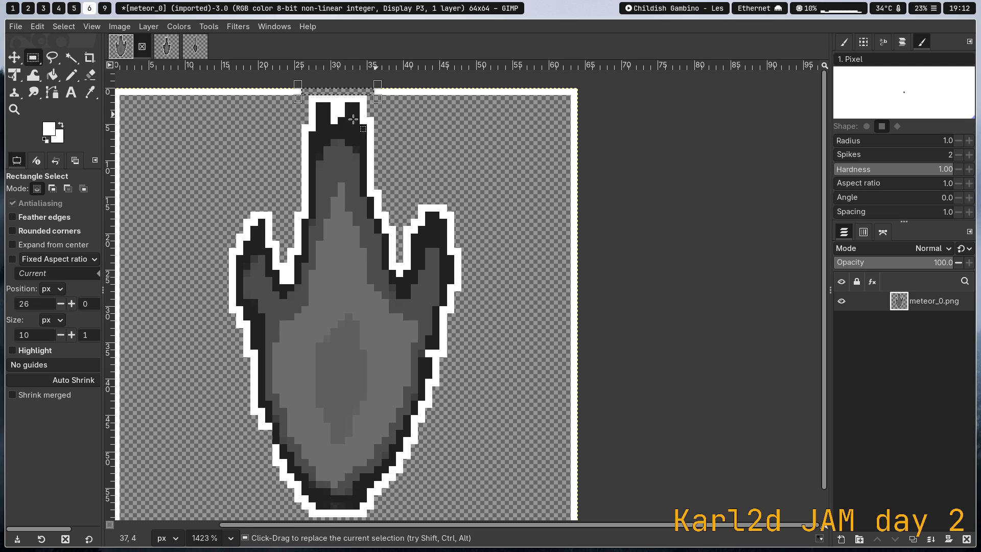
{"action": "left_click", "coordinate": [71, 57]}
{"action": "left_click", "coordinate": [182, 90], "text": "shift"}
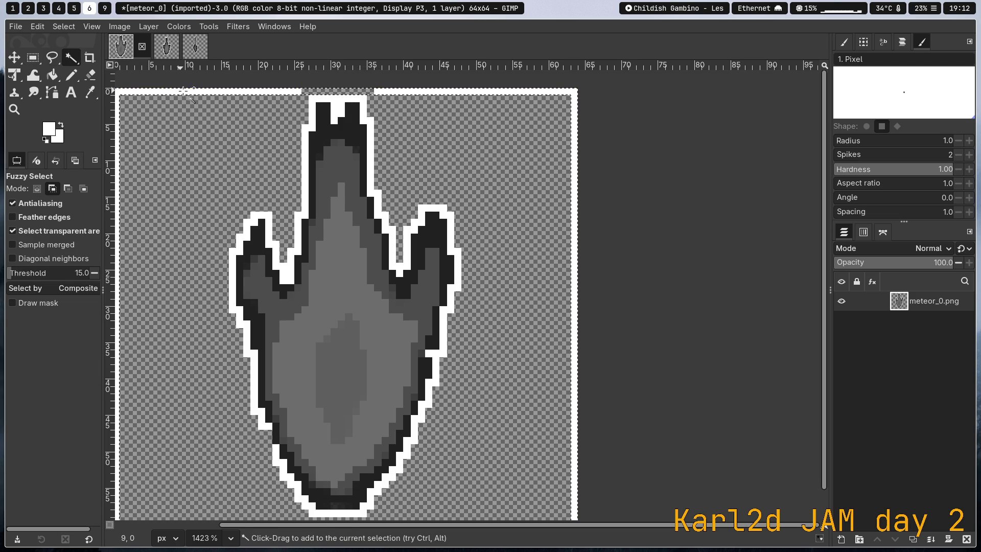
{"action": "key", "text": "Delete"}
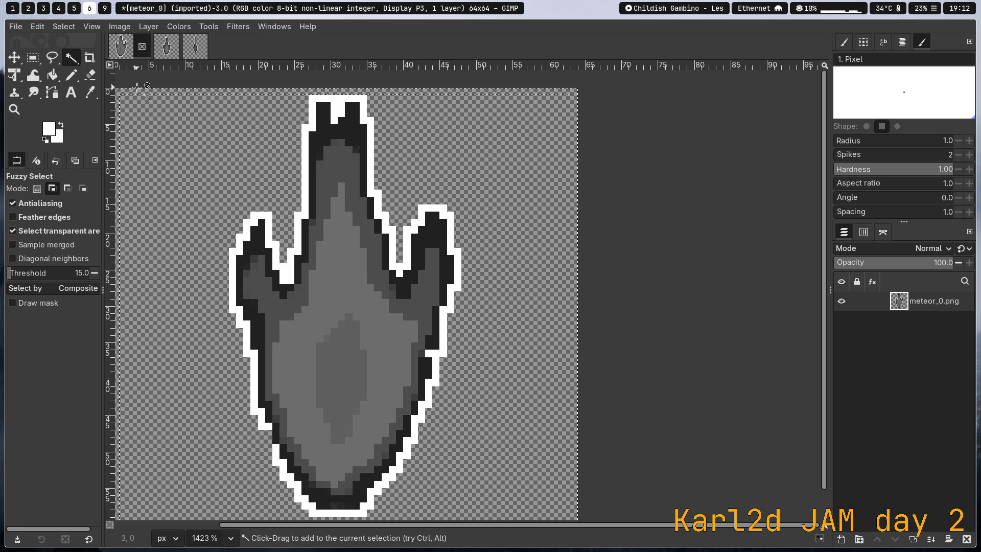
Attempt a save, dismiss the save prompt, and bring up the File menu
{"action": "key", "text": "ctrl+s"}
{"action": "left_click", "coordinate": [268, 29]}
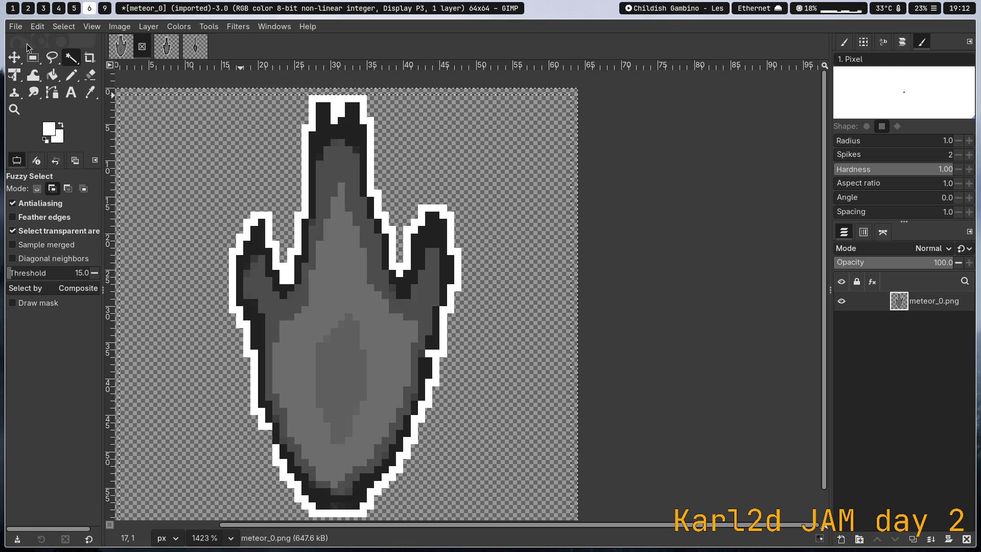
{"action": "left_click", "coordinate": [15, 26]}
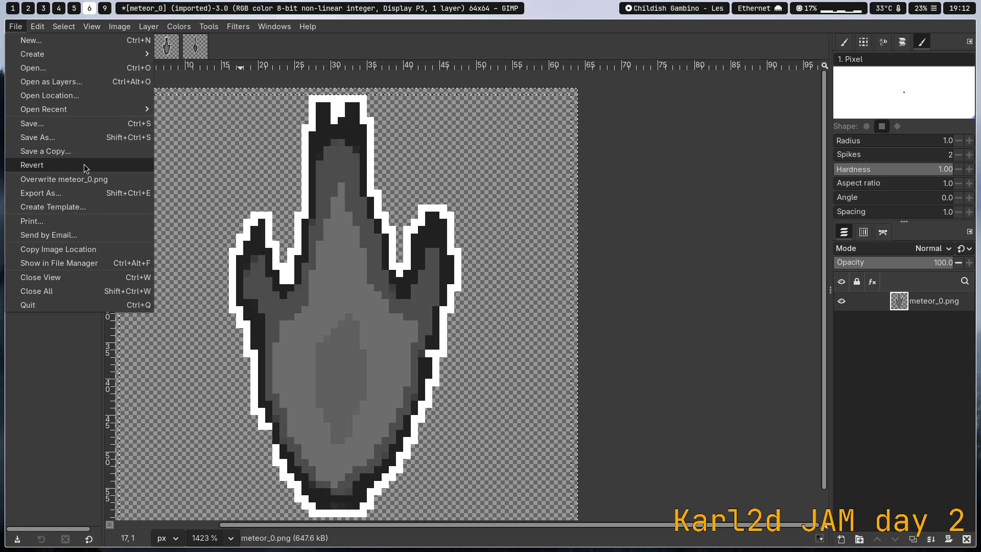
Export the sprite over meteor_0.png in karl2djam and return to the Neovim workspace
{"action": "left_click", "coordinate": [128, 194]}
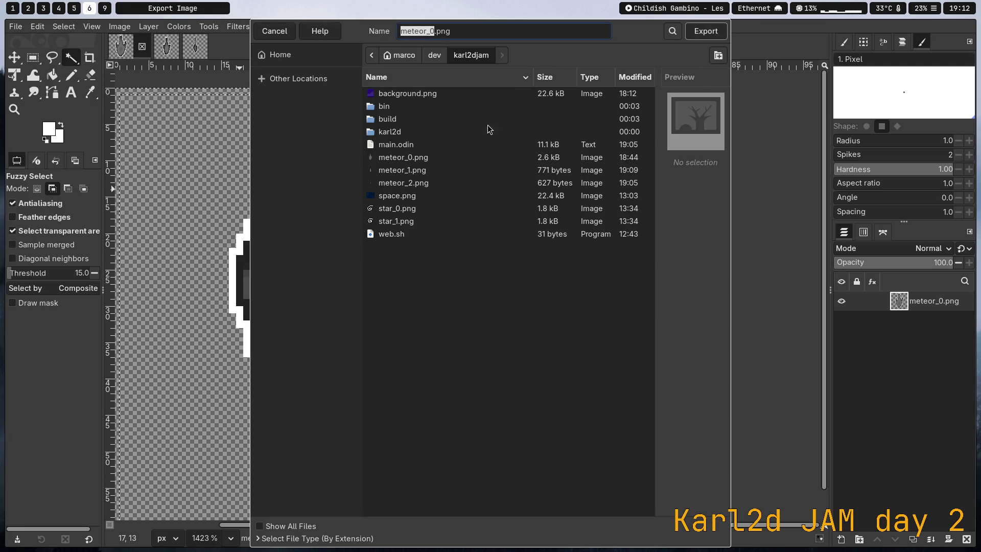
{"action": "double_click", "coordinate": [411, 157]}
{"action": "left_click", "coordinate": [542, 317]}
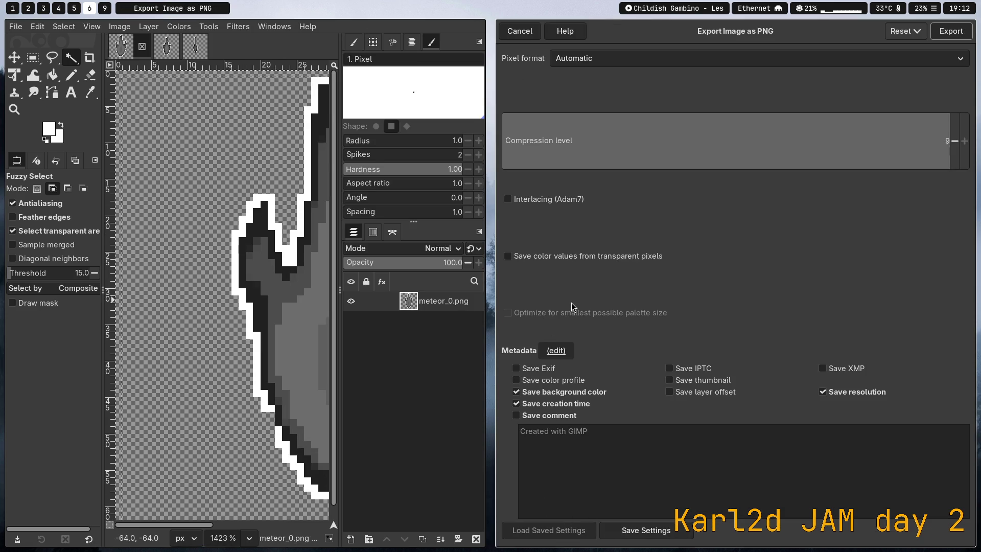
{"action": "left_click", "coordinate": [950, 31]}
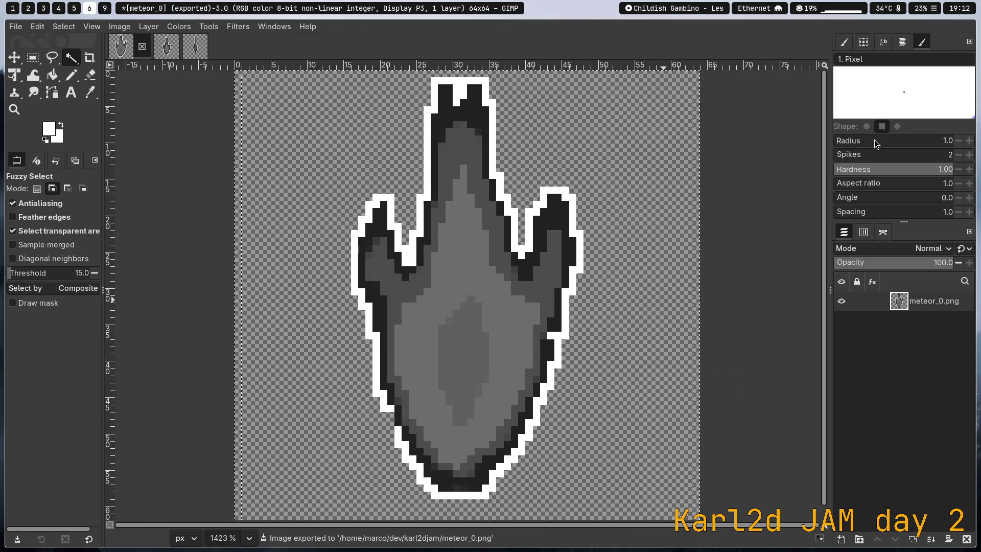
{"action": "key", "text": "super+1"}
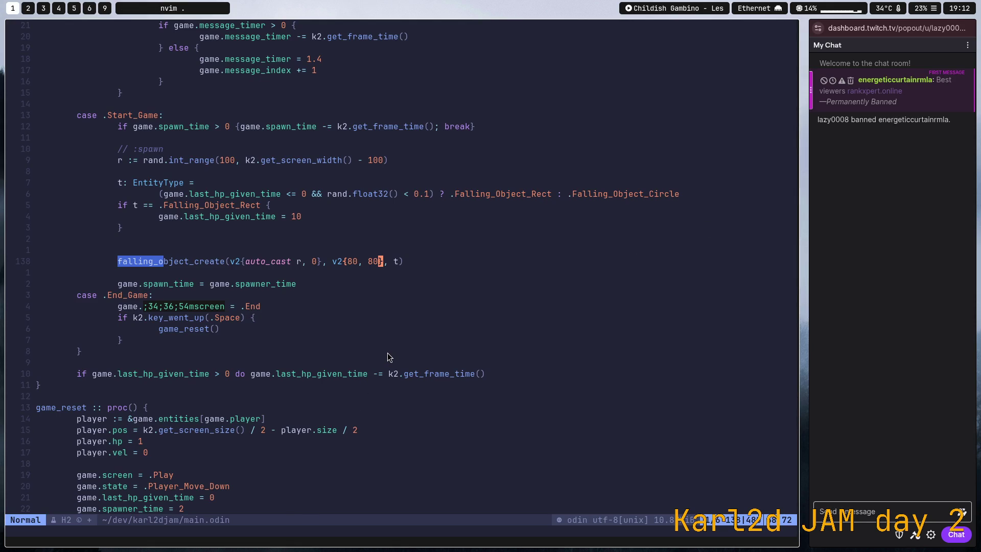
Suspend Neovim and launch the game with 'odin run .'
{"action": "key", "text": "ctrl+z"}
{"action": "type", "text": "odin run ."}
{"action": "key", "text": "Return"}
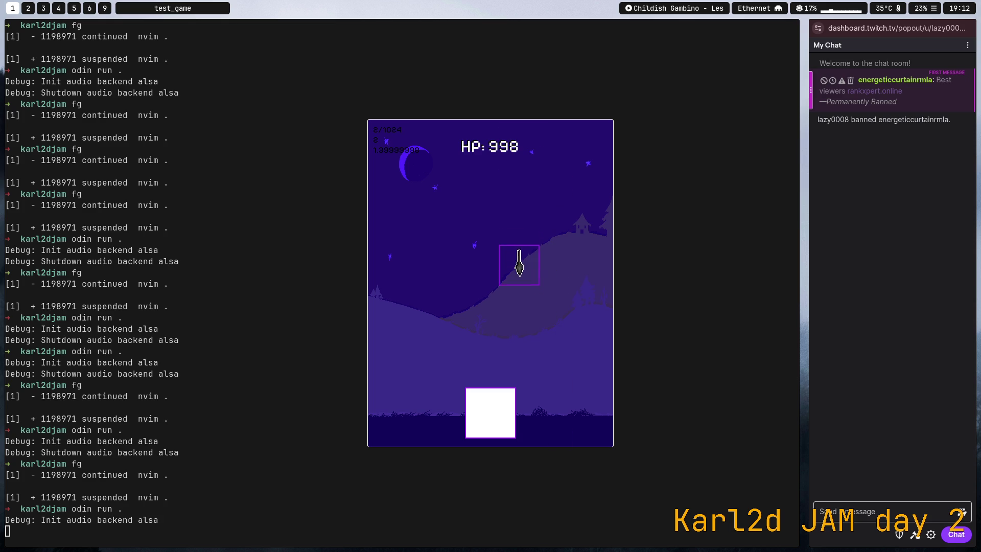
Close the game, resume nvim, and change the spawn size from v2{80, 80} to v2{96, 96}
{"action": "key", "text": "Escape"}
{"action": "type", "text": "fg"}
{"action": "key", "text": "Return"}
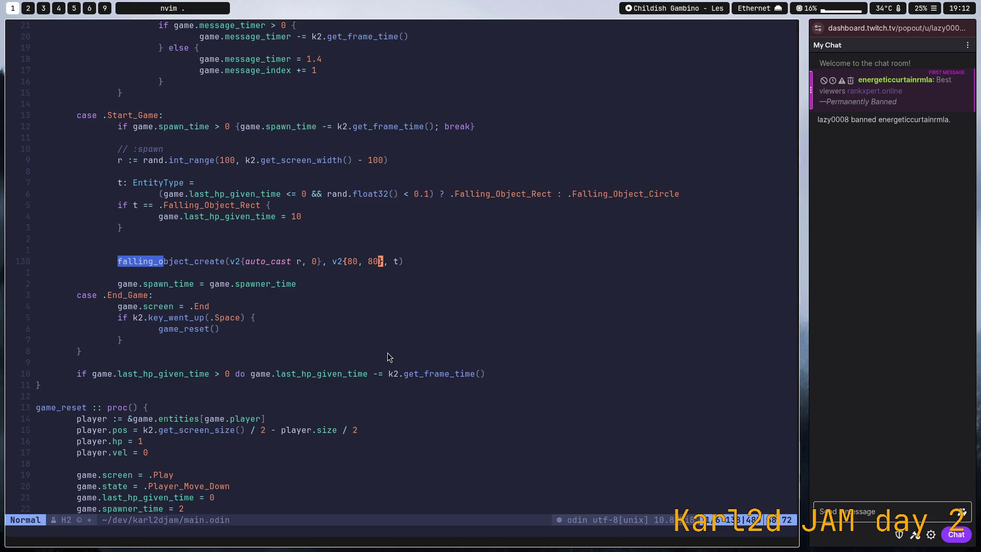
{"action": "key", "text": "j"}
{"action": "key", "text": "f"}
{"action": "key", "text": "0"}
{"action": "key", "text": ";"}
{"action": "key", "text": ";"}
{"action": "key", "text": "b"}
{"action": "key", "text": "b"}
{"action": "type", "text": "ciw"}
{"action": "type", "text": "196"}
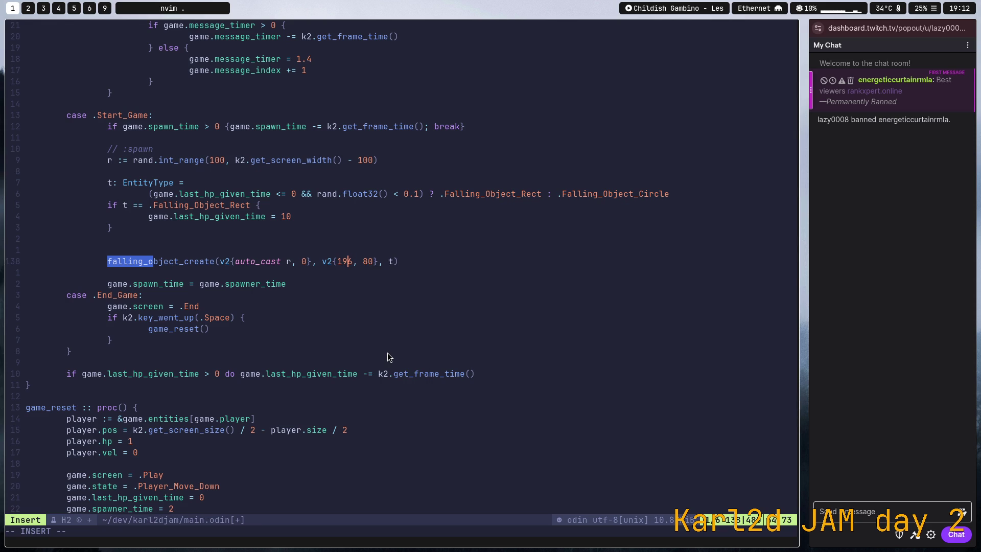
{"action": "key", "text": "Left"}
{"action": "key", "text": "BackSpace"}
{"action": "key", "text": "Right"}
{"action": "key", "text": "Right"}
{"action": "key", "text": "Right"}
{"action": "key", "text": "Right"}
{"action": "key", "text": "Right"}
{"action": "key", "text": "BackSpace"}
{"action": "key", "text": "BackSpace"}
{"action": "type", "text": "96"}
{"action": "key", "text": "Escape"}
Save main.odin with :w and rerun the game with 'odin run .'
{"action": "type", "text": ":w"}
{"action": "key", "text": "Return"}
{"action": "key", "text": "ctrl+z"}
{"action": "key", "text": "Up"}
{"action": "key", "text": "Up"}
{"action": "key", "text": "Return"}
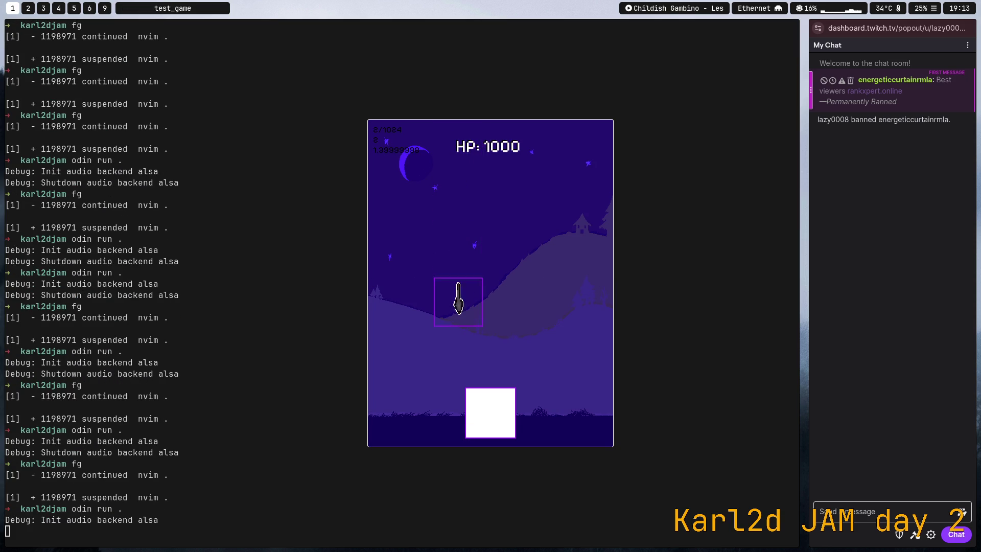
Dodge the larger falling meteor by steering the player square left and right
{"action": "key", "text": "Right"}
{"action": "key", "text": "Left"}
{"action": "key", "text": "Right"}
{"action": "key", "text": "Left"}
{"action": "key", "text": "Right"}
{"action": "key", "text": "Left"}
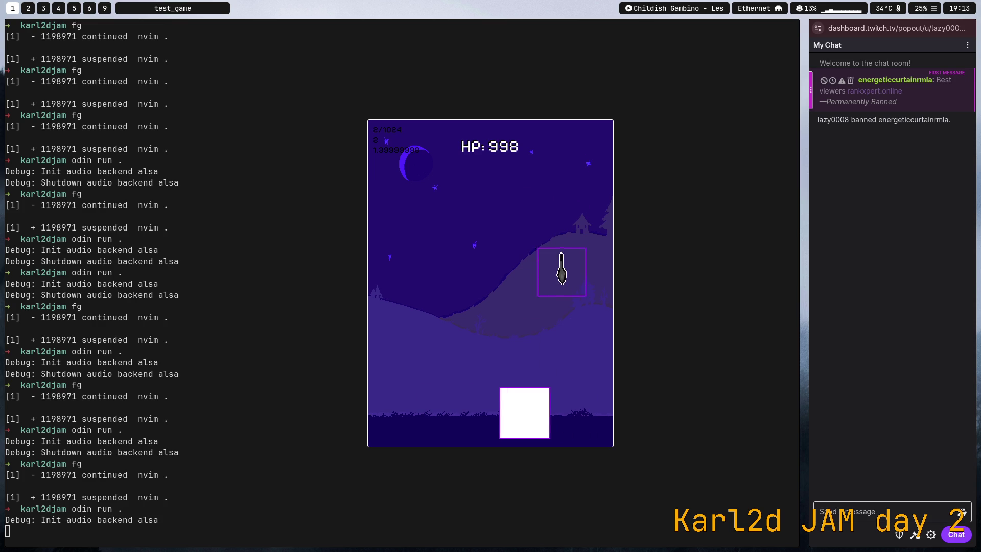
{"action": "key", "text": "Right"}
{"action": "key", "text": "Left"}
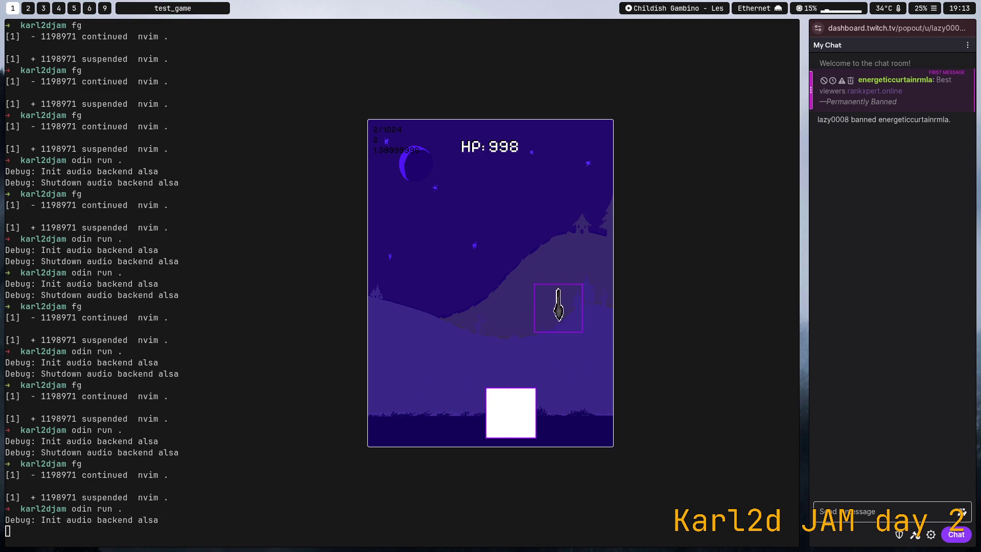
{"action": "key", "text": "Right"}
{"action": "key", "text": "Right"}
{"action": "key", "text": "Left"}
{"action": "key", "text": "Right"}
{"action": "key", "text": "Left"}
{"action": "key", "text": "Right"}
{"action": "key", "text": "Left"}
{"action": "key", "text": "Right"}
{"action": "key", "text": "Left"}
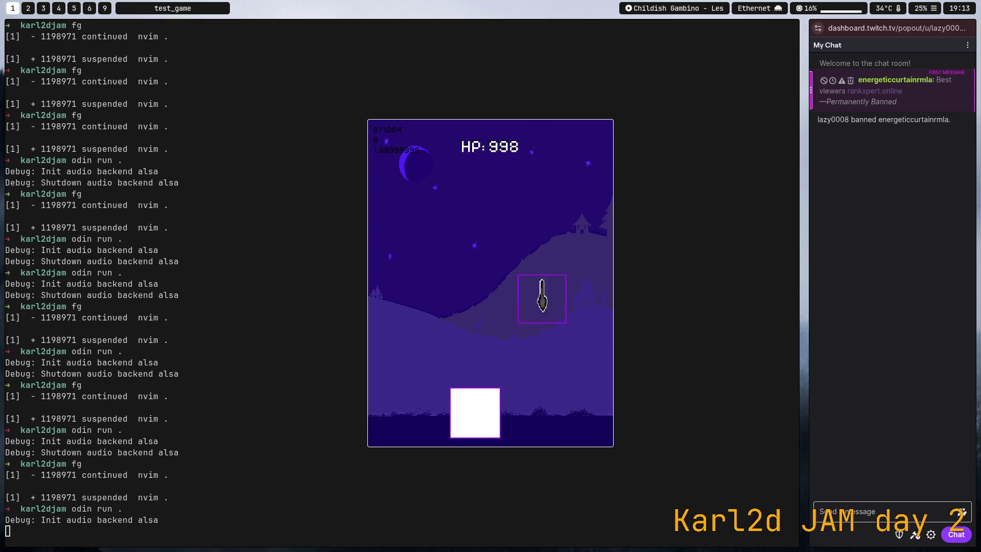
{"action": "key", "text": "Right"}
{"action": "key", "text": "Left"}
{"action": "key", "text": "Right"}
{"action": "key", "text": "Left"}
{"action": "key", "text": "Left"}
Close the game and resume Neovim with fg
{"action": "key", "text": "Escape"}
{"action": "type", "text": "fg"}
{"action": "key", "text": "Return"}
Search main.odin for render to reach the Falling_Object_Rect rectangle drawing call
{"action": "key", "text": "j"}
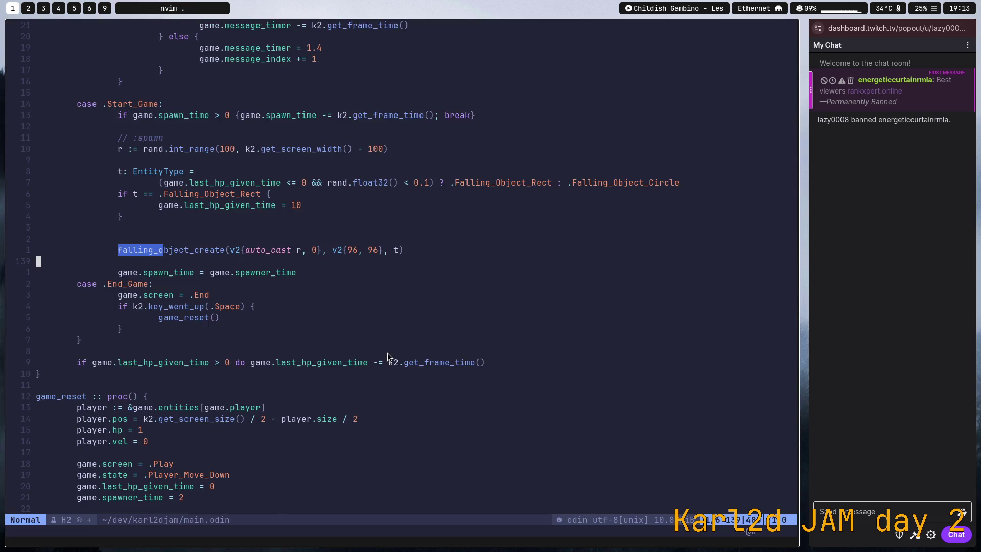
{"action": "key", "text": "j"}
{"action": "key", "text": "slash"}
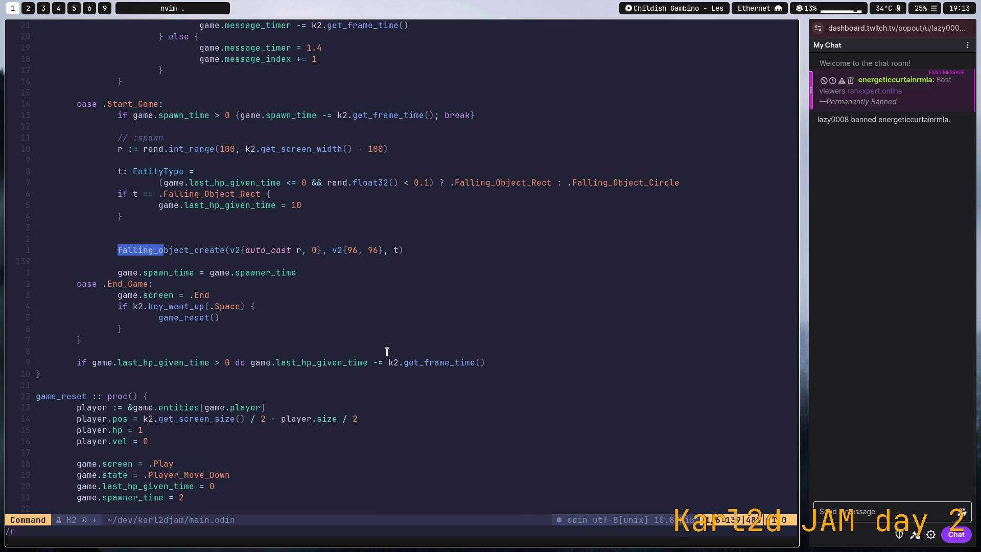
{"action": "type", "text": "render"}
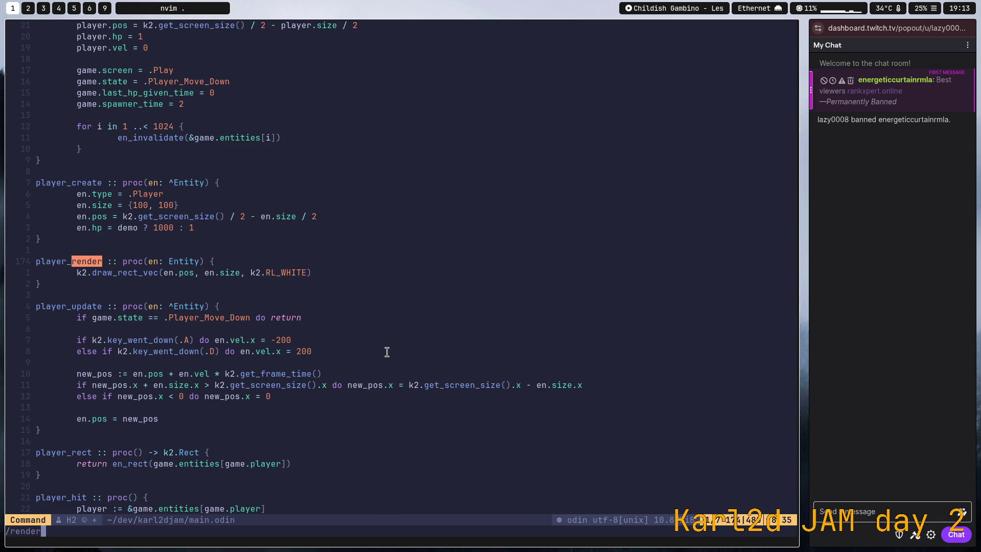
{"action": "key", "text": "Return"}
{"action": "key", "text": "n"}
{"action": "key", "text": "n"}
{"action": "key", "text": "n"}
{"action": "key", "text": "n"}
{"action": "key", "text": "n"}
{"action": "key", "text": "n"}
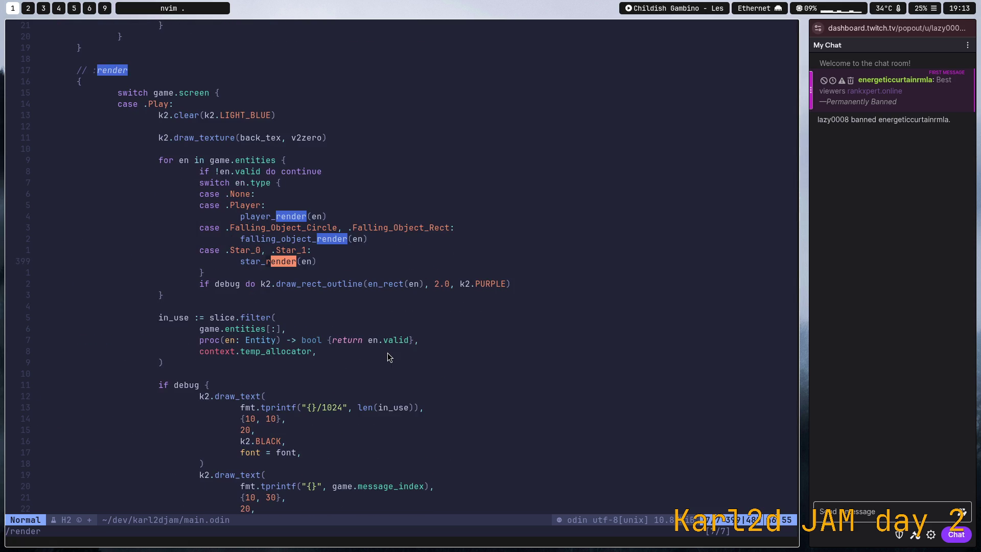
{"action": "key", "text": "n"}
{"action": "key", "text": "n"}
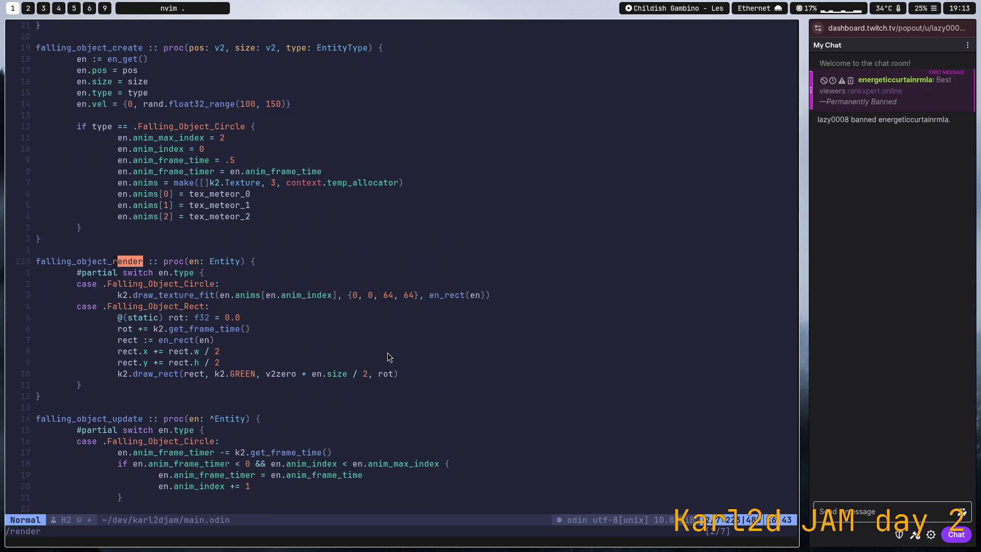
{"action": "key", "text": "j"}
{"action": "key", "text": "j"}
{"action": "key", "text": "j"}
{"action": "key", "text": "j"}
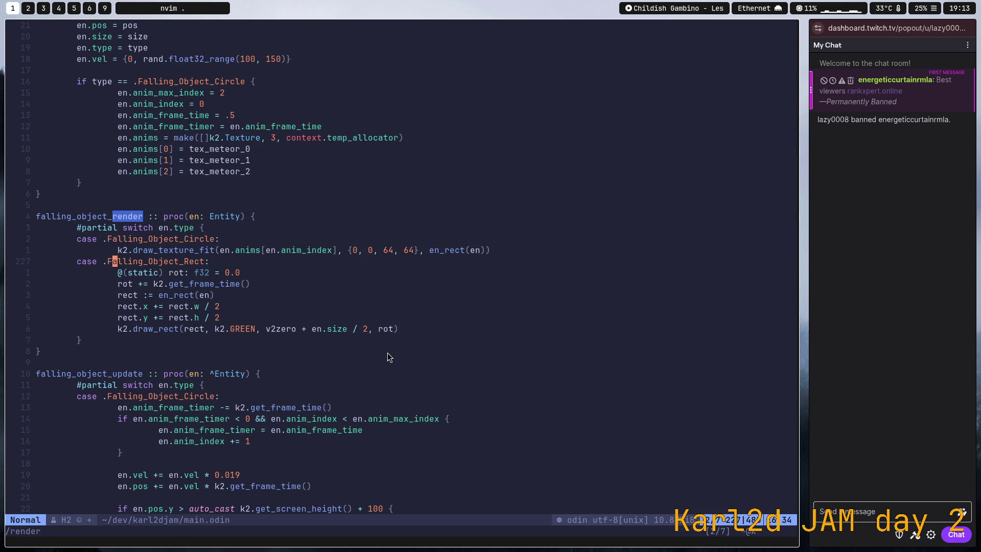
{"action": "key", "text": "j"}
{"action": "key", "text": "j"}
{"action": "key", "text": "j"}
{"action": "key", "text": "j"}
{"action": "key", "text": "j"}
{"action": "key", "text": "j"}
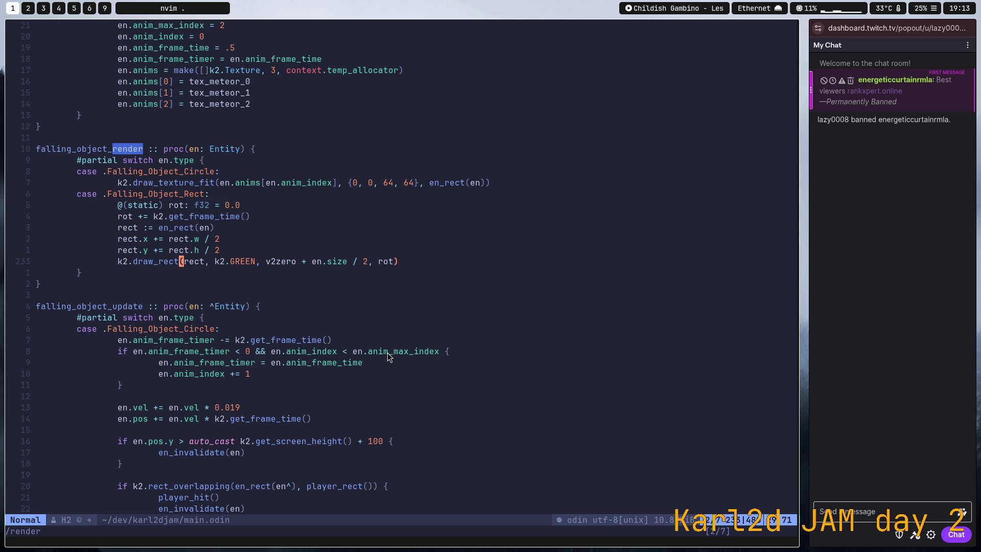
Replace the green draw_rect with draw_texture_fit(tex_star_0, {0,0,16,16}, en_rect(en), …)
{"action": "type", "text": "cb"}
{"action": "type", "text": "t"}
{"action": "key", "text": "BackSpace"}
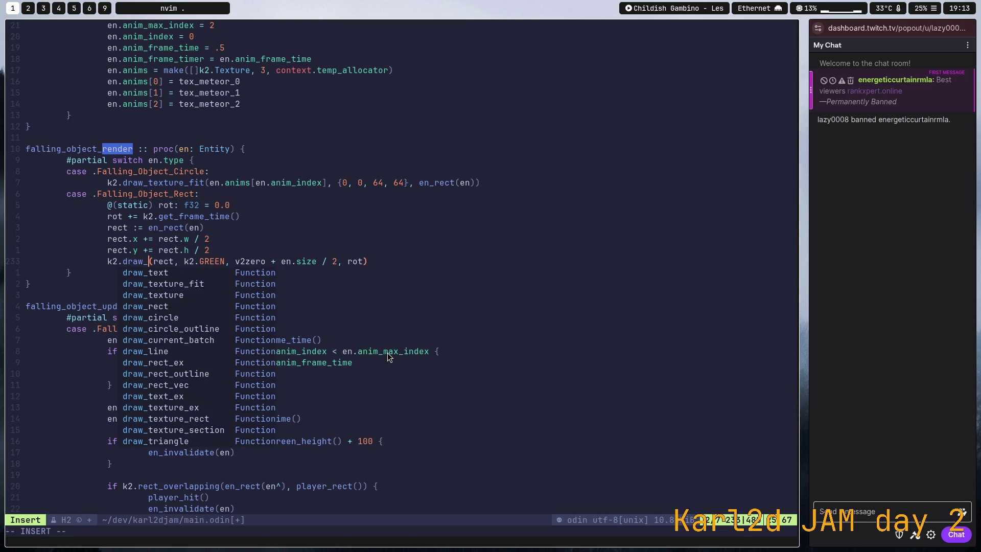
{"action": "type", "text": "exture_fit"}
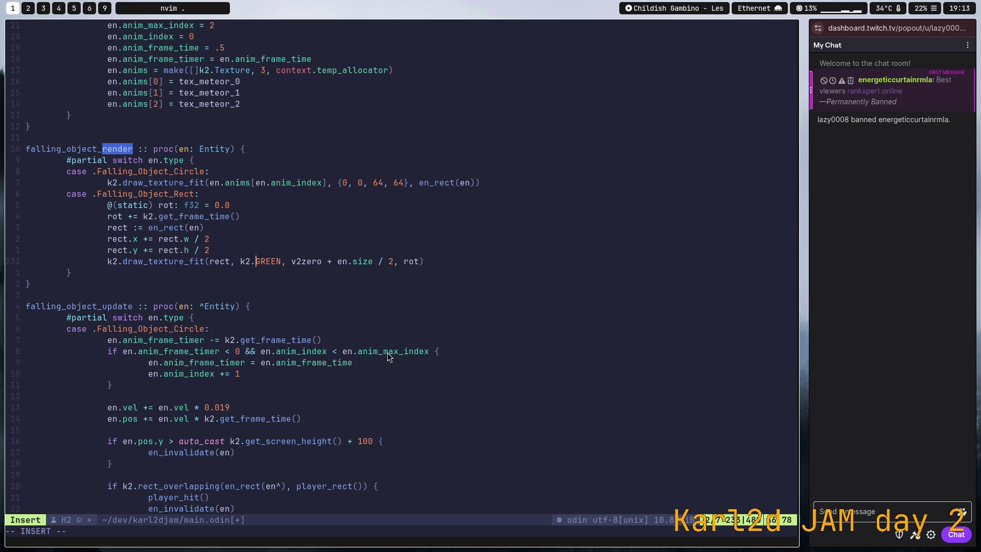
{"action": "key", "text": "BackSpace"}
{"action": "key", "text": "BackSpace"}
{"action": "key", "text": "BackSpace"}
{"action": "key", "text": "BackSpace"}
{"action": "key", "text": "BackSpace"}
{"action": "key", "text": "BackSpace"}
{"action": "key", "text": "BackSpace"}
{"action": "key", "text": "BackSpace"}
{"action": "type", "text": "tart_"}
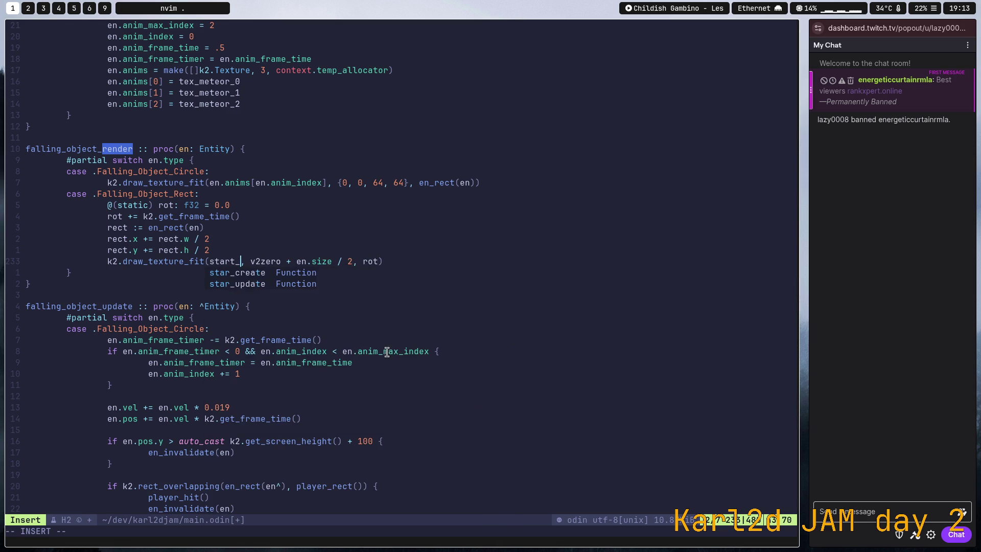
{"action": "key", "text": "BackSpace"}
{"action": "key", "text": "BackSpace"}
{"action": "key", "text": "BackSpace"}
{"action": "key", "text": "BackSpace"}
{"action": "key", "text": "BackSpace"}
{"action": "type", "text": "tex_s"}
{"action": "key", "text": "Return"}
{"action": "key", "text": "Right"}
{"action": "key", "text": "Right"}
{"action": "key", "text": "Delete"}
{"action": "key", "text": "Delete"}
{"action": "key", "text": "Delete"}
{"action": "key", "text": "Delete"}
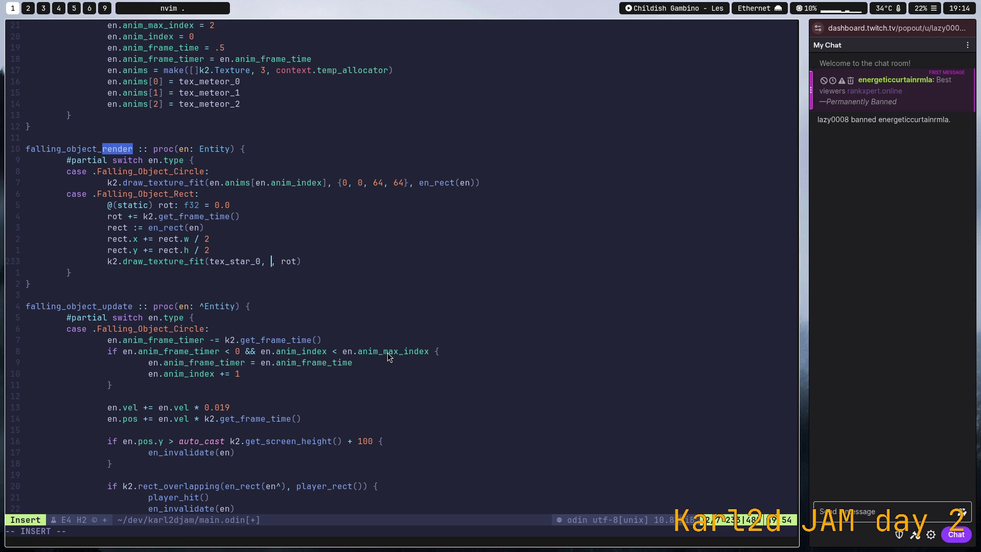
{"action": "key", "text": "Escape"}
{"action": "key", "text": "u"}
{"action": "type", "text": "it(tex_star_0, "}
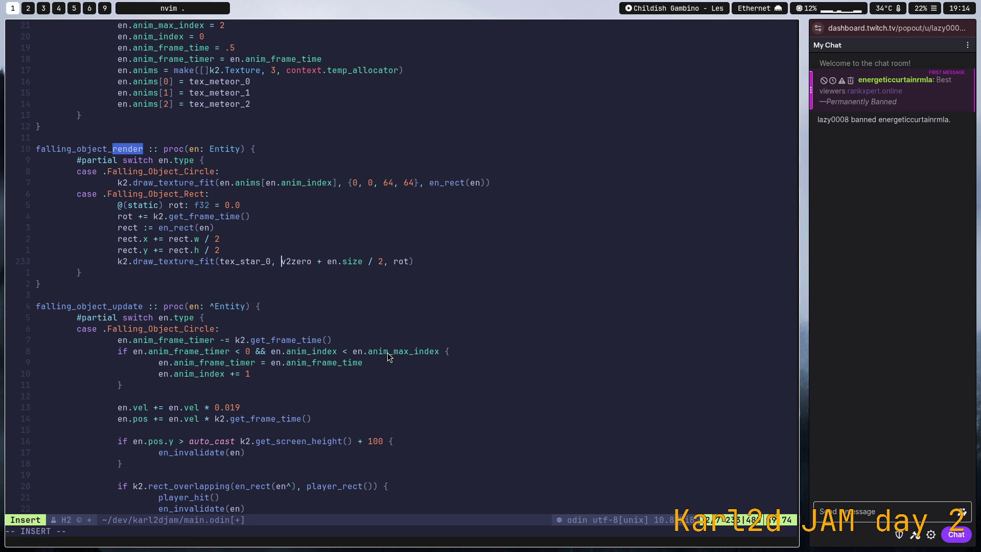
{"action": "type", "text": "{0,0,16,16}, en."}
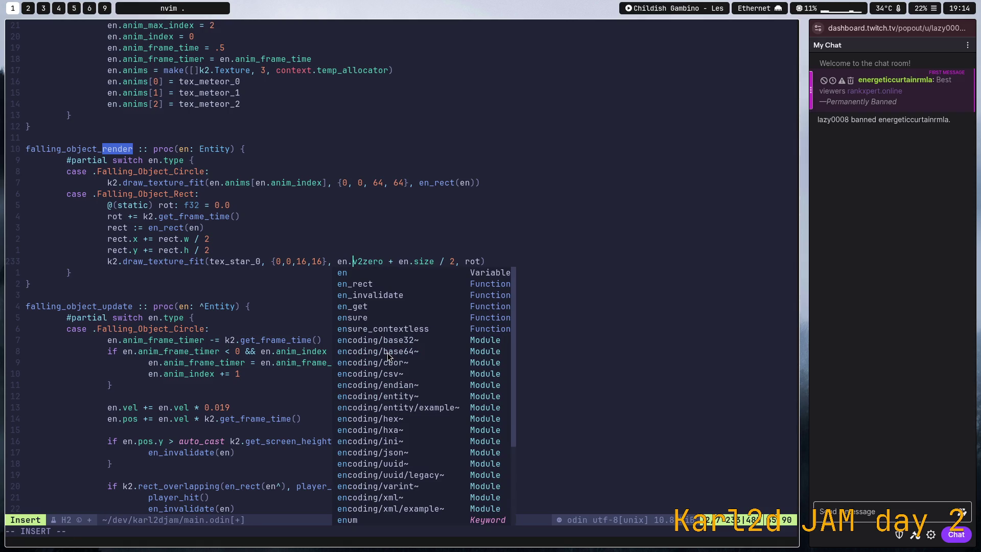
{"action": "type", "text": "si"}
{"action": "key", "text": "BackSpace"}
{"action": "key", "text": "BackSpace"}
{"action": "type", "text": "_rect("}
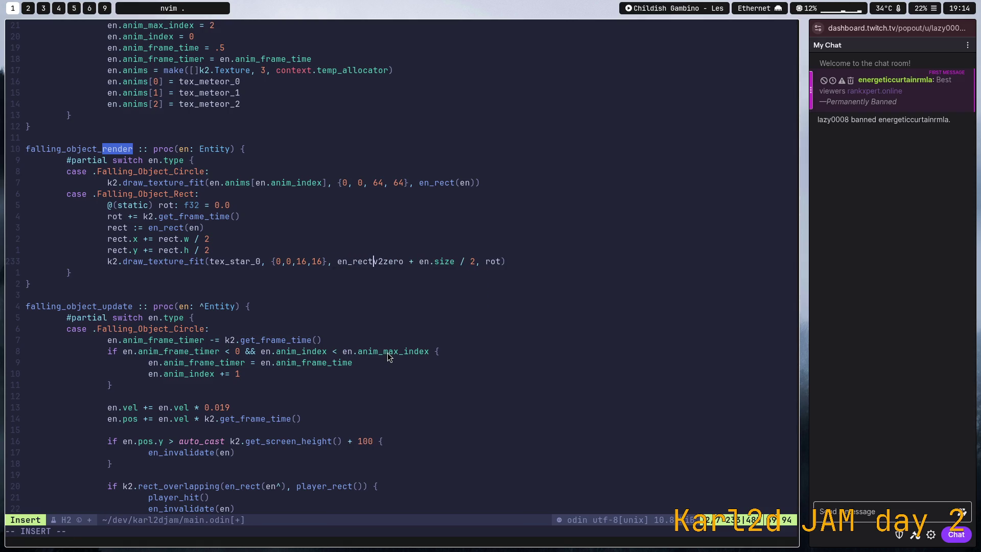
{"action": "type", "text": "en),"}
{"action": "key", "text": "Escape"}
Save main.odin, check draw_texture_fit's definition, then suspend Neovim to the shell
{"action": "key", "text": "ctrl+s"}
{"action": "key", "text": "B"}
{"action": "key", "text": "B"}
{"action": "key", "text": "B"}
{"action": "key", "text": "B"}
{"action": "key", "text": "B"}
{"action": "key", "text": "asciicircum"}
{"action": "key", "text": "w"}
{"action": "key", "text": "w"}
{"action": "key", "text": "g"}
{"action": "key", "text": "d"}
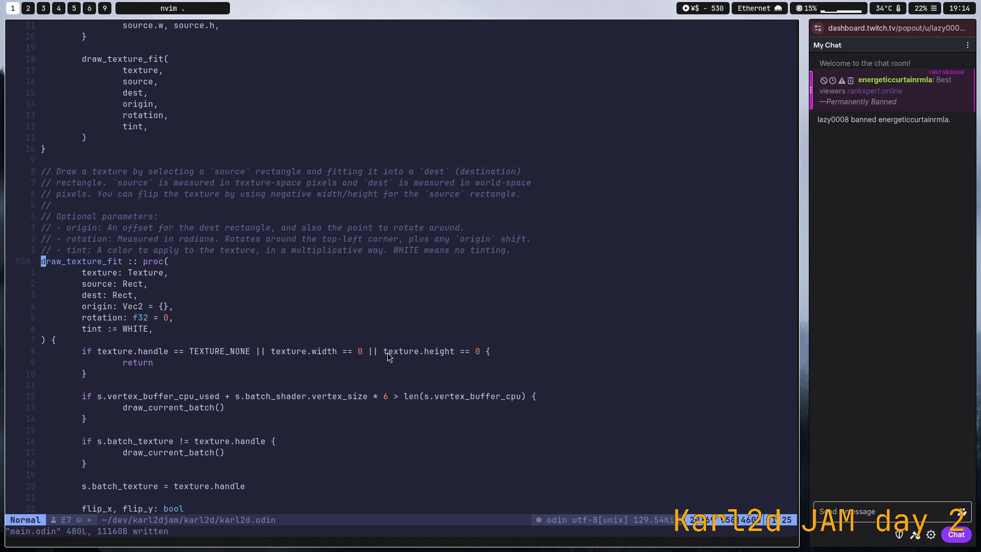
{"action": "key", "text": "ctrl+o"}
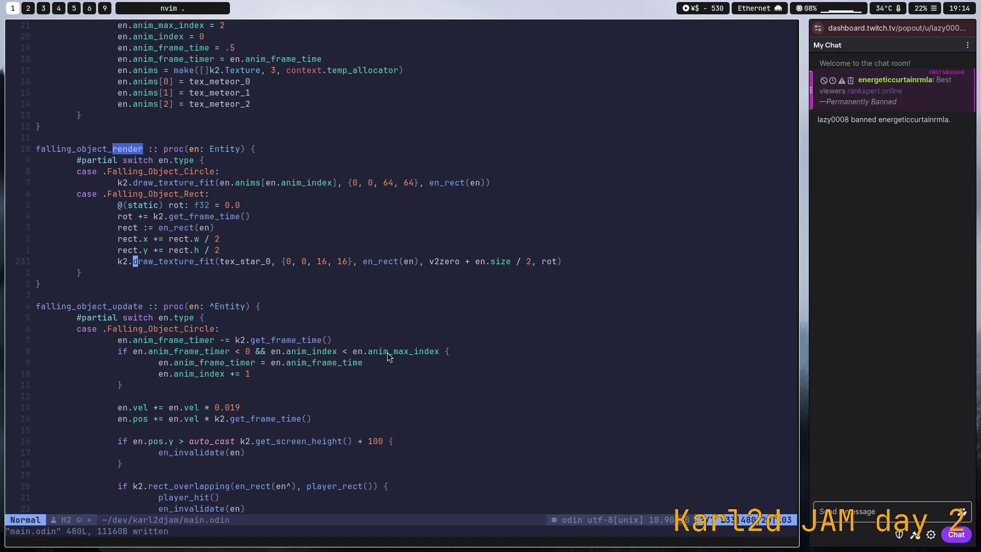
{"action": "key", "text": "ctrl+z"}
{"action": "key", "text": "Up"}
{"action": "key", "text": "Up"}
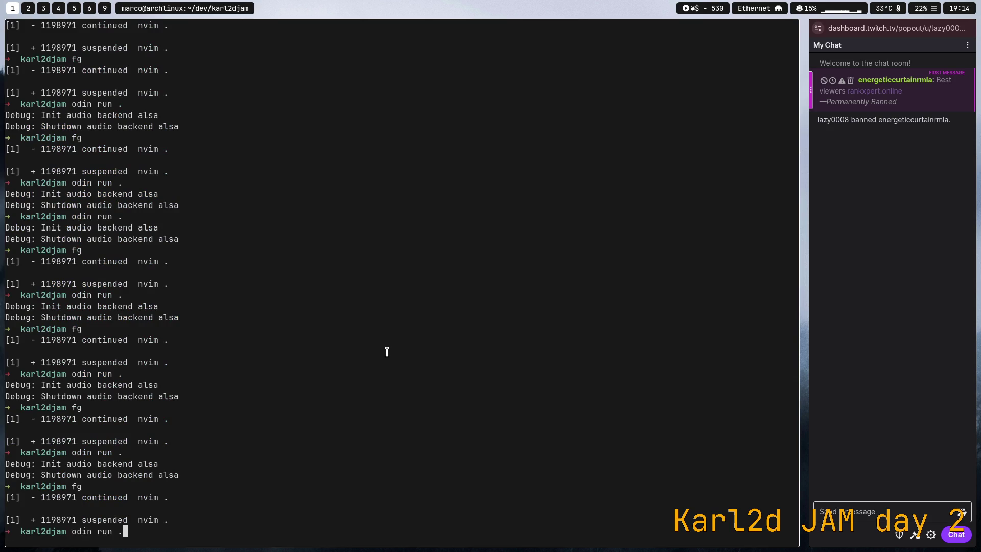
Run test_game and dodge the falling star sprites left and right with A/D
{"action": "key", "text": "Return"}
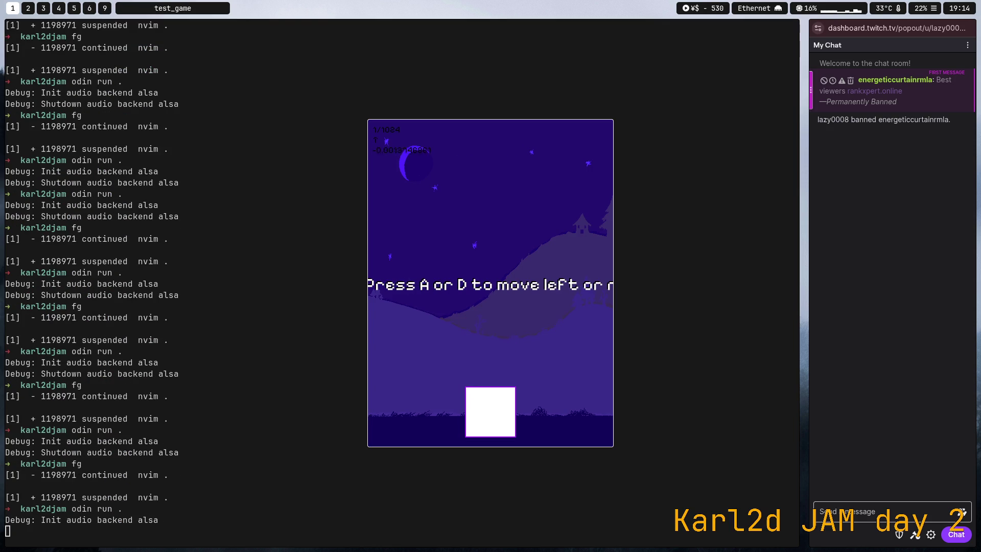
{"action": "key", "text": "a"}
{"action": "key", "text": "d"}
{"action": "key", "text": "a"}
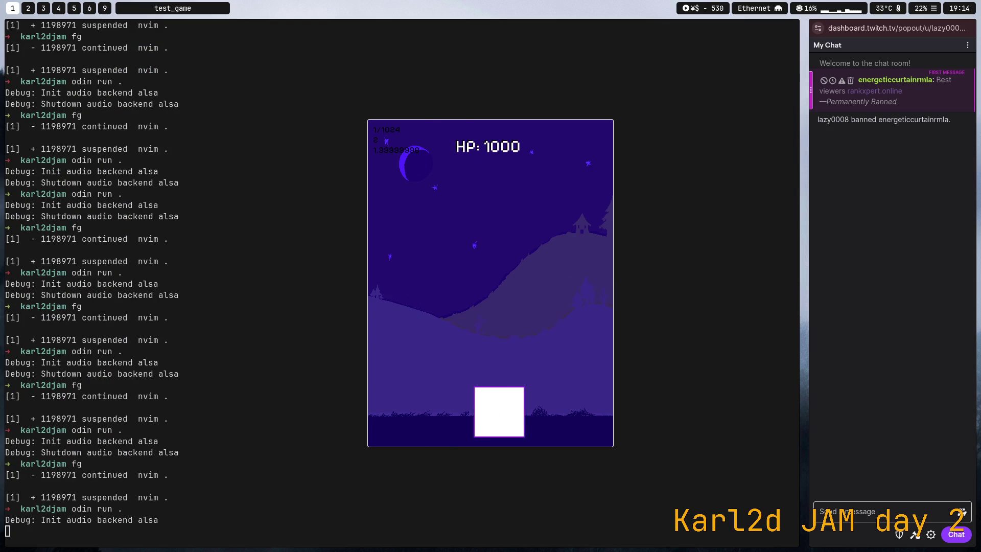
{"action": "key", "text": "a"}
{"action": "key", "text": "d"}
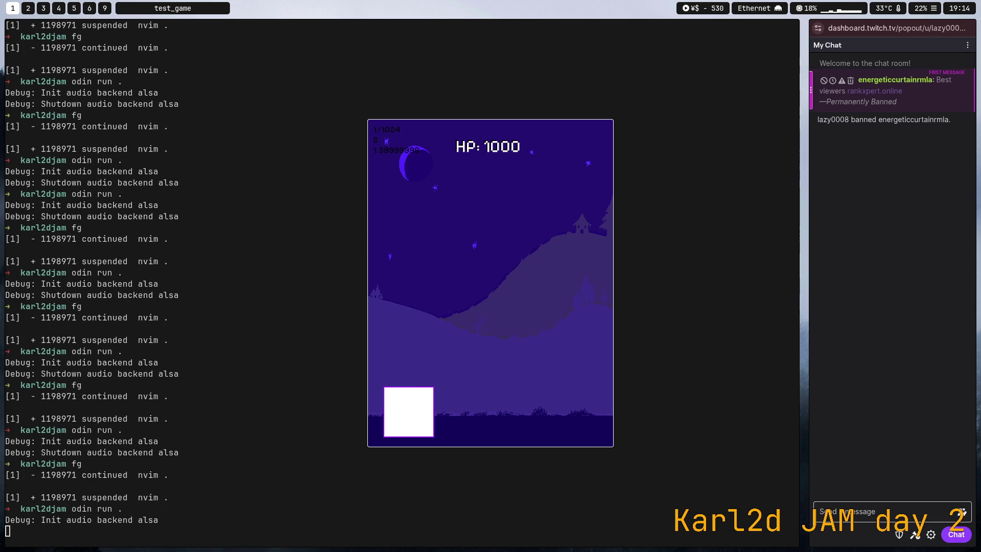
{"action": "key", "text": "d"}
{"action": "key", "text": "a"}
{"action": "key", "text": "d"}
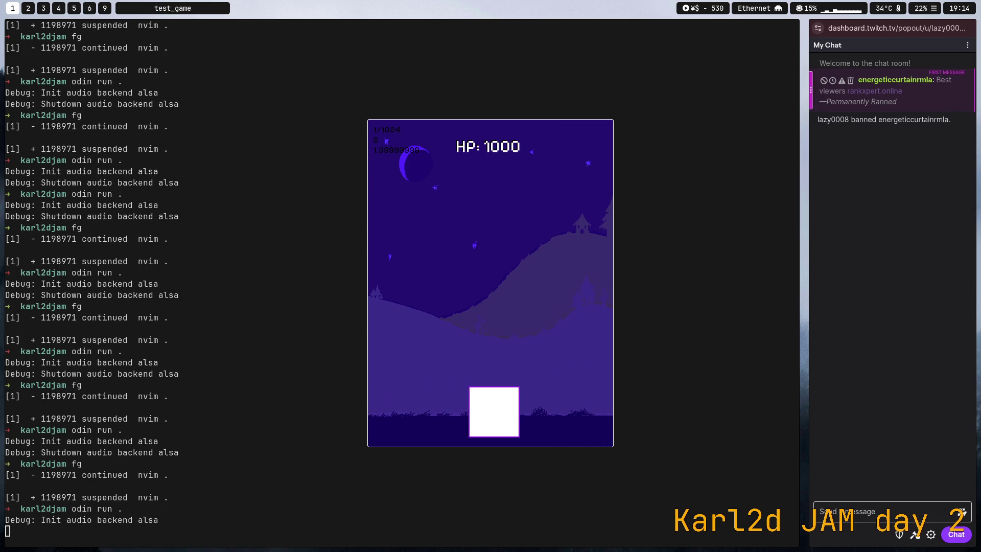
{"action": "key", "text": "a"}
{"action": "key", "text": "d"}
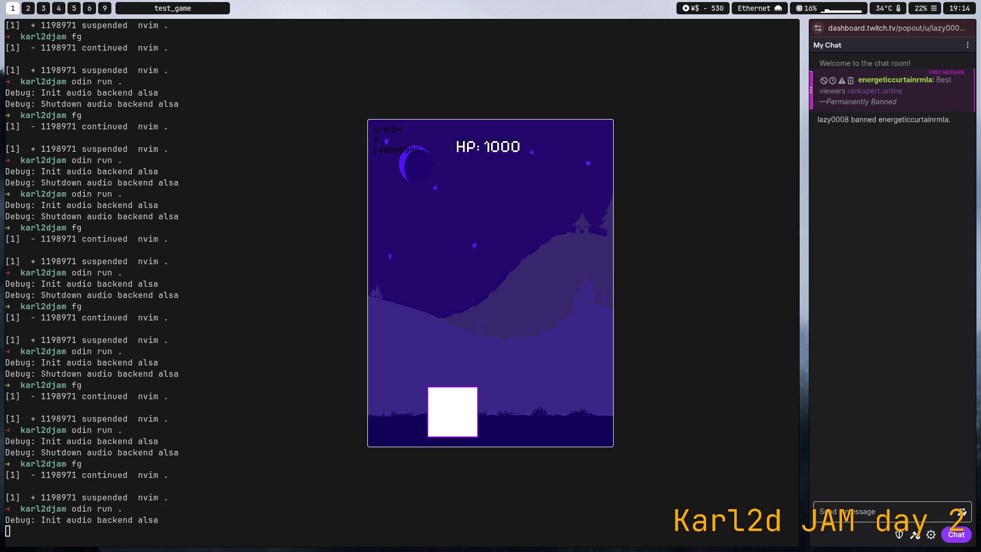
{"action": "key", "text": "d"}
{"action": "key", "text": "a"}
{"action": "key", "text": "d"}
{"action": "key", "text": "d"}
{"action": "key", "text": "a"}
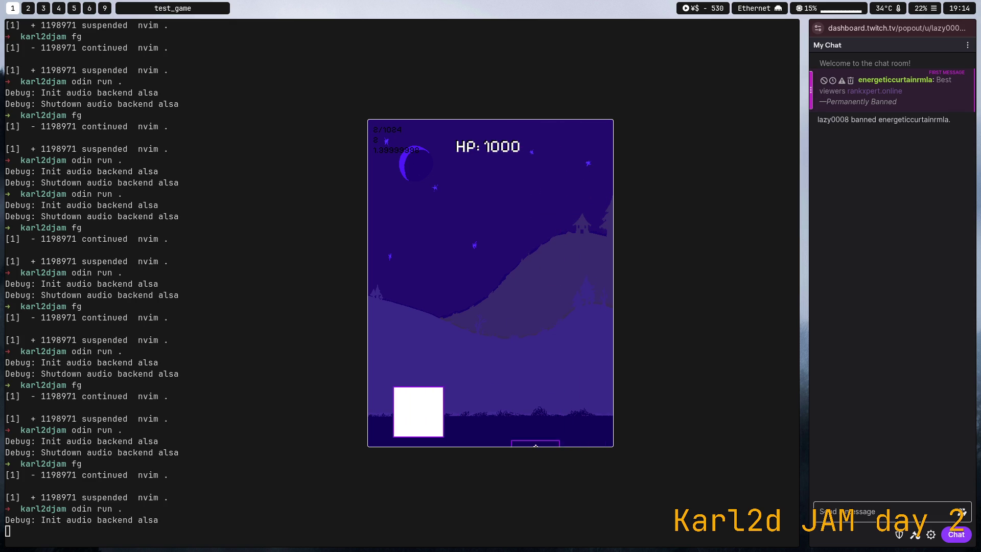
{"action": "key", "text": "d"}
{"action": "key", "text": "a"}
{"action": "key", "text": "d"}
{"action": "key", "text": "d"}
{"action": "key", "text": "a"}
{"action": "key", "text": "d"}
{"action": "key", "text": "d"}
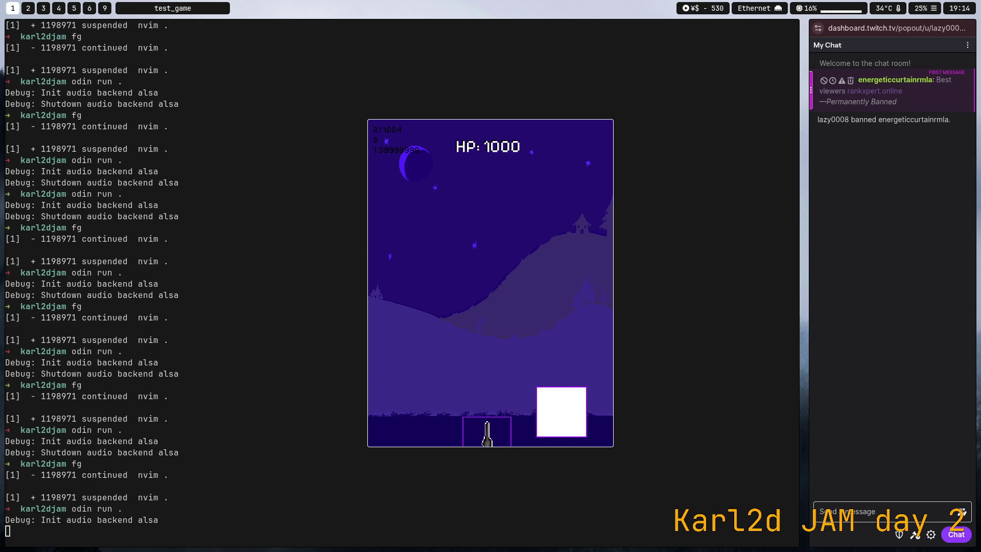
{"action": "key", "text": "a"}
{"action": "key", "text": "d"}
{"action": "key", "text": "a"}
{"action": "key", "text": "d"}
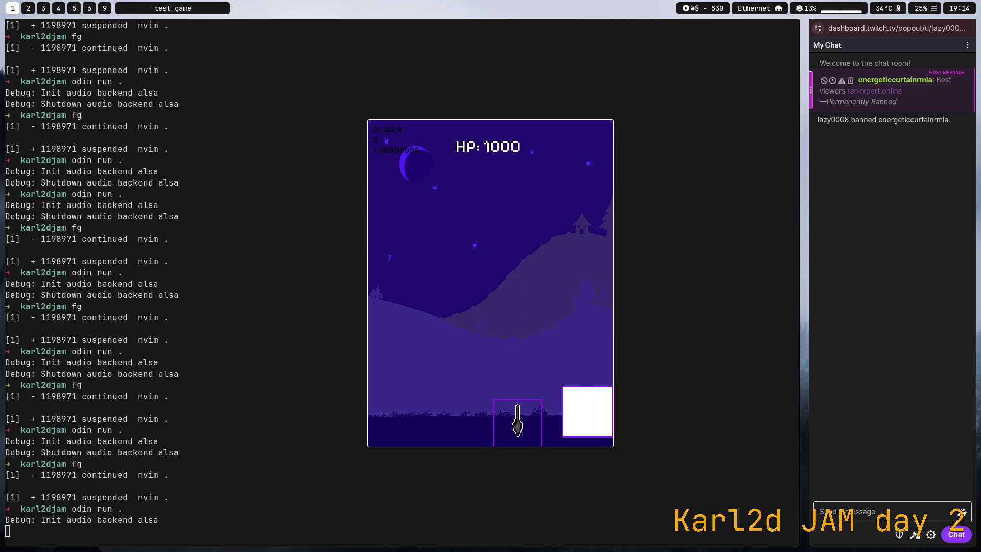
{"action": "key", "text": "a"}
{"action": "key", "text": "d"}
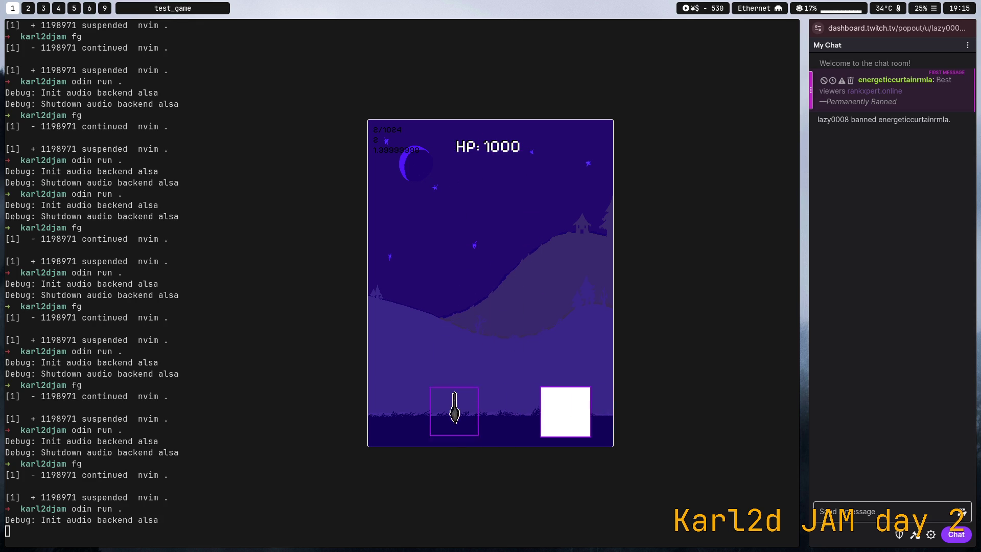
{"action": "key", "text": "a"}
{"action": "key", "text": "d"}
{"action": "key", "text": "a"}
{"action": "key", "text": "d"}
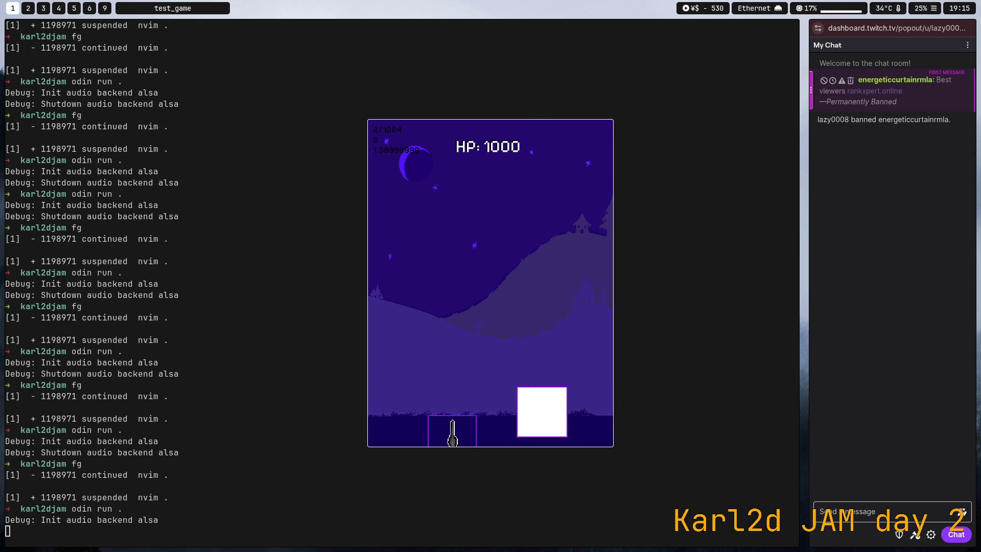
{"action": "key", "text": "a"}
{"action": "key", "text": "d"}
{"action": "key", "text": "a"}
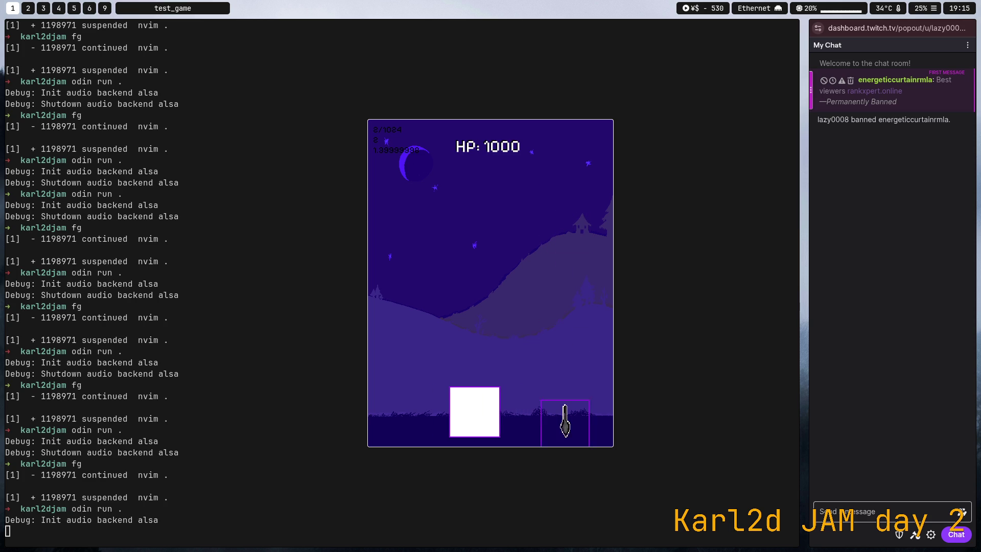
{"action": "key", "text": "d"}
{"action": "key", "text": "a"}
{"action": "key", "text": "d"}
{"action": "key", "text": "d"}
{"action": "key", "text": "a"}
{"action": "key", "text": "d"}
{"action": "key", "text": "a"}
Close the game, resume Neovim with fg, and move to the source rectangle values
{"action": "key", "text": "Escape"}
{"action": "type", "text": "fg"}
{"action": "key", "text": "Return"}
{"action": "key", "text": "f"}
{"action": "key", "text": "braceleft"}
{"action": "key", "text": "W"}
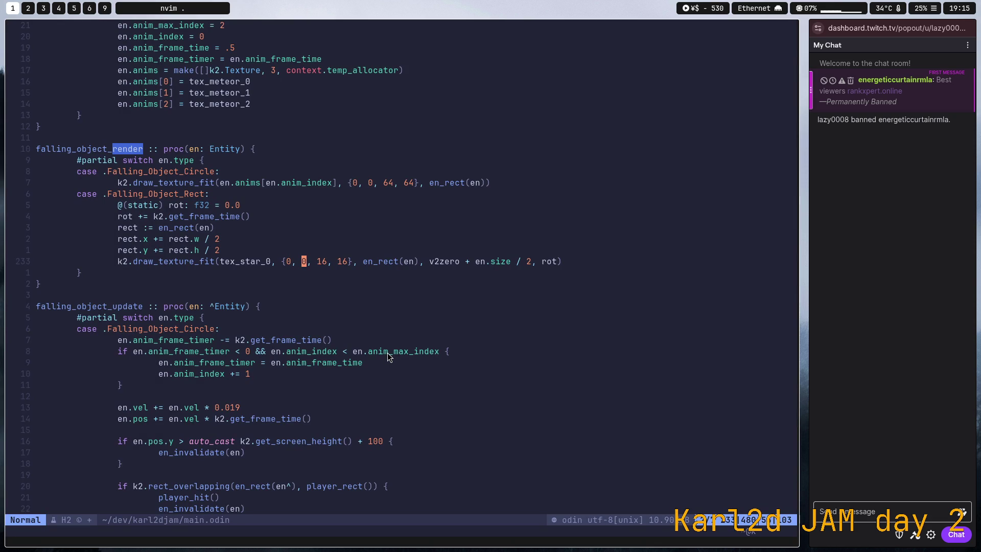
Change the draw_texture_fit destination from en_rect(en) to the centre-offset rect
{"action": "key", "text": "k"}
{"action": "key", "text": "k"}
{"action": "key", "text": "j"}
{"action": "key", "text": "j"}
{"action": "key", "text": "k"}
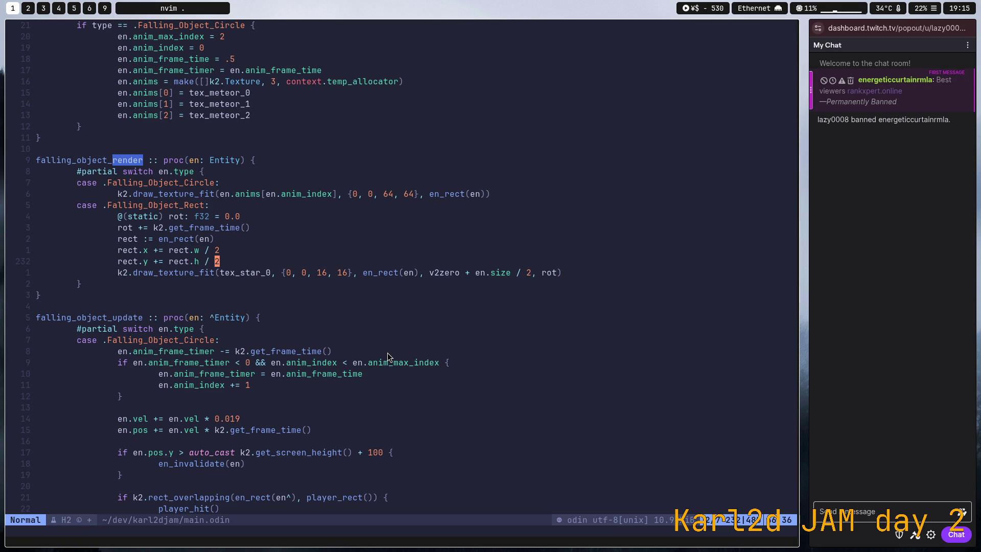
{"action": "key", "text": "j"}
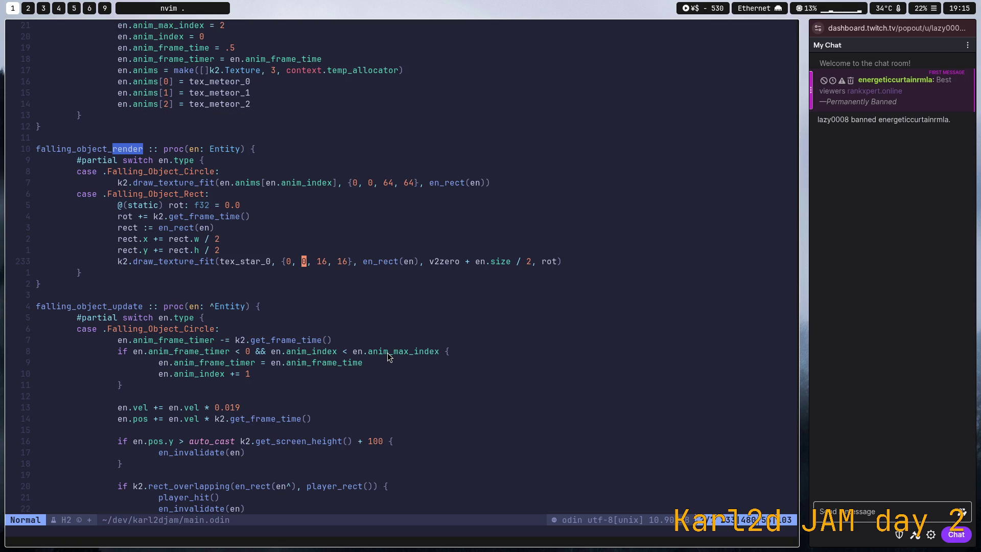
{"action": "key", "text": "W"}
{"action": "key", "text": "W"}
{"action": "key", "text": "W"}
{"action": "key", "text": "v"}
{"action": "key", "text": "l"}
{"action": "key", "text": "Escape"}
{"action": "key", "text": "b"}
{"action": "key", "text": "v"}
{"action": "key", "text": "l"}
{"action": "key", "text": "l"}
{"action": "key", "text": "l"}
{"action": "key", "text": "l"}
{"action": "key", "text": "l"}
{"action": "key", "text": "l"}
{"action": "key", "text": "l"}
{"action": "type", "text": "crect"}
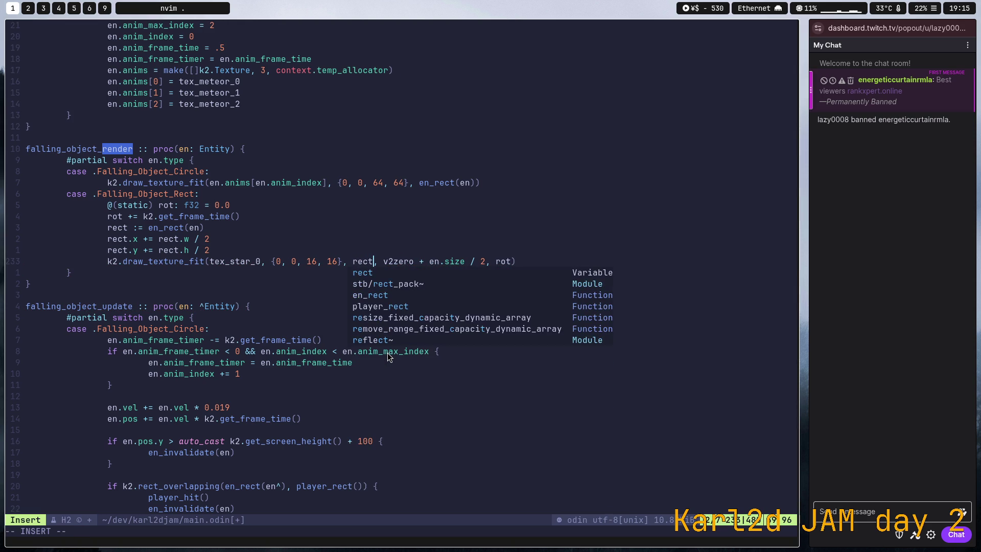
Save main.odin with :w and relaunch the game with odin run
{"action": "key", "text": "Escape"}
{"action": "type", "text": ":w"}
{"action": "key", "text": "Return"}
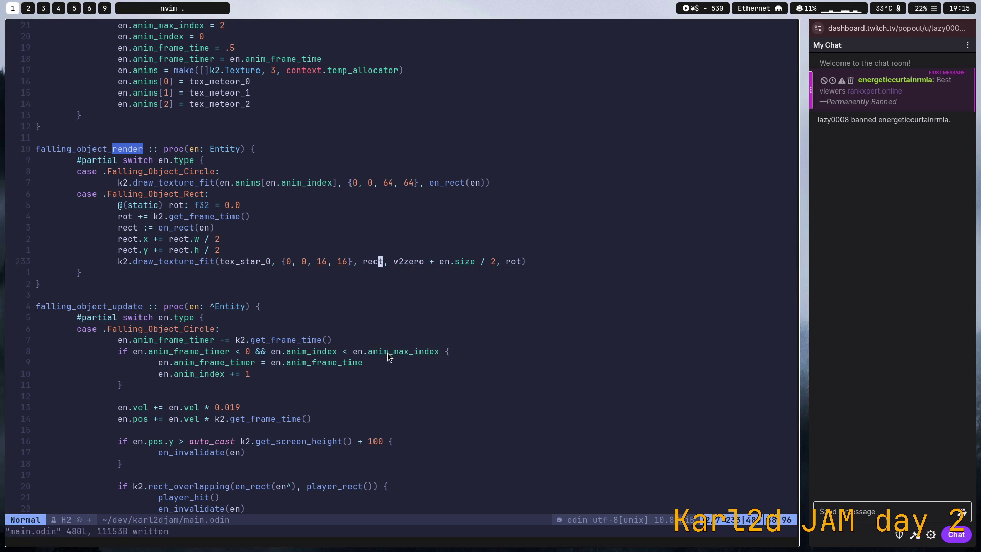
{"action": "key", "text": "ctrl+z"}
{"action": "key", "text": "Up"}
{"action": "key", "text": "Up"}
{"action": "key", "text": "Return"}
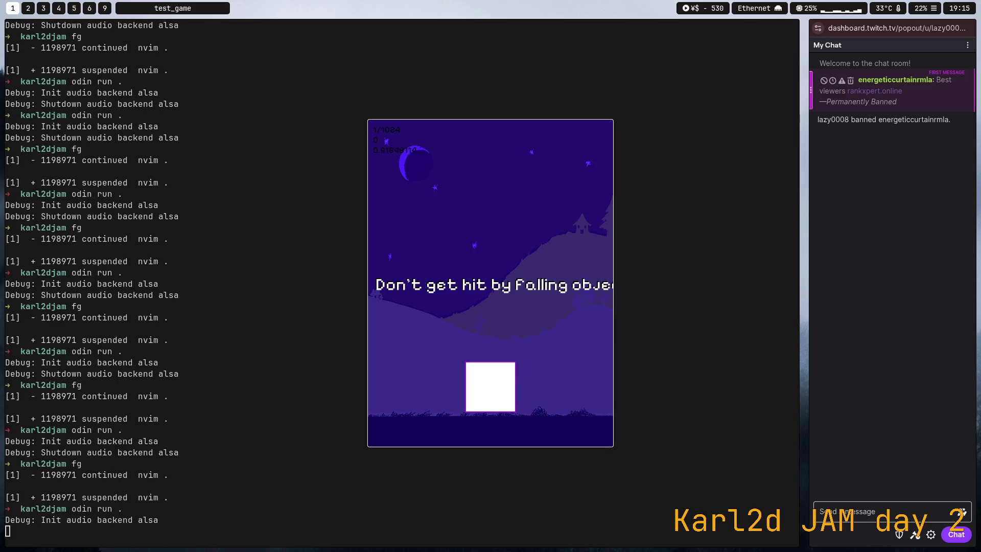